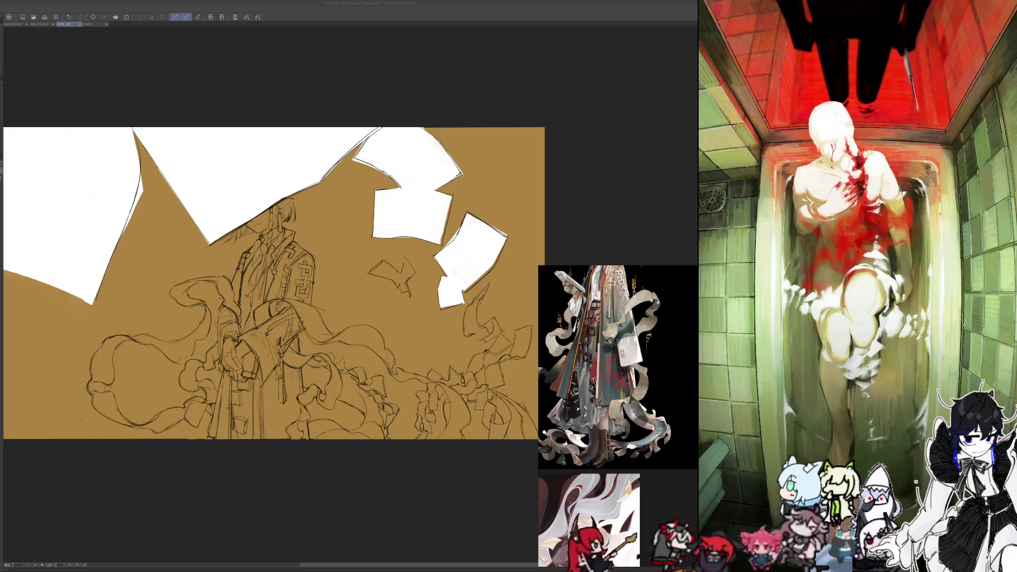
scroll(467, 493, up, 3)
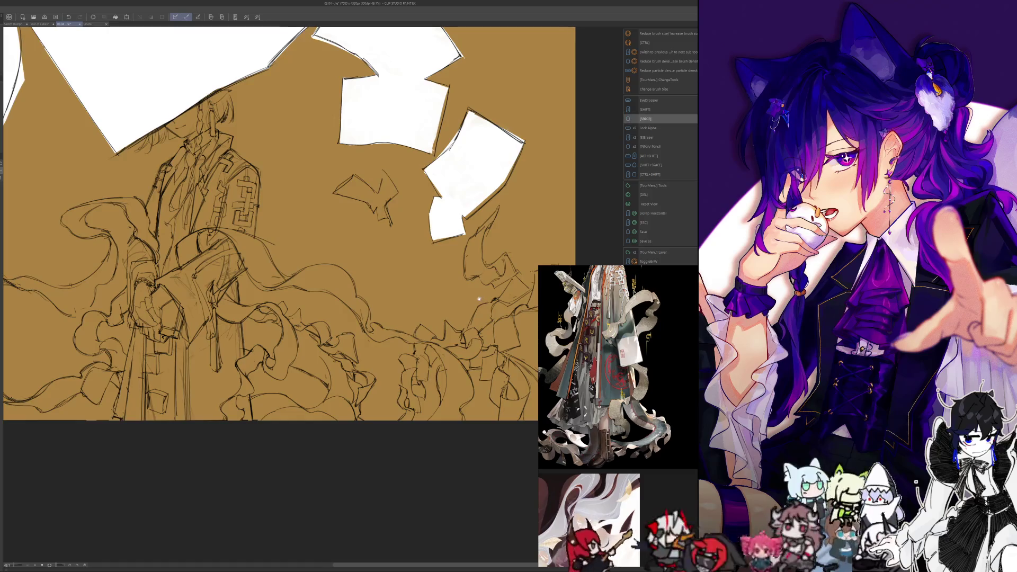
scroll(479, 299, right, 3)
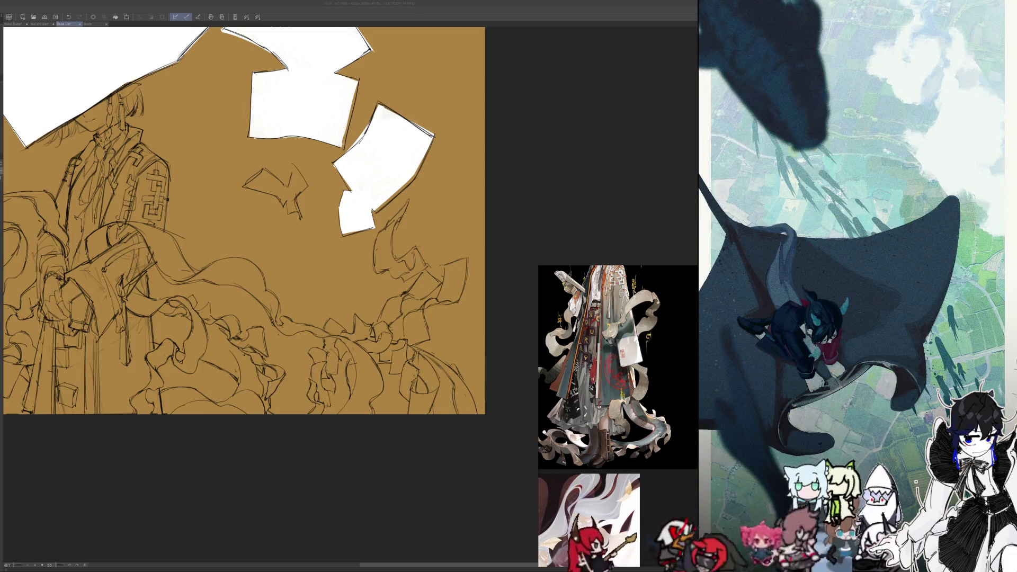
- Focus the drawing window and shift the view toward the figure and sketch
click(347, 496)
drag(345, 477, 477, 547)
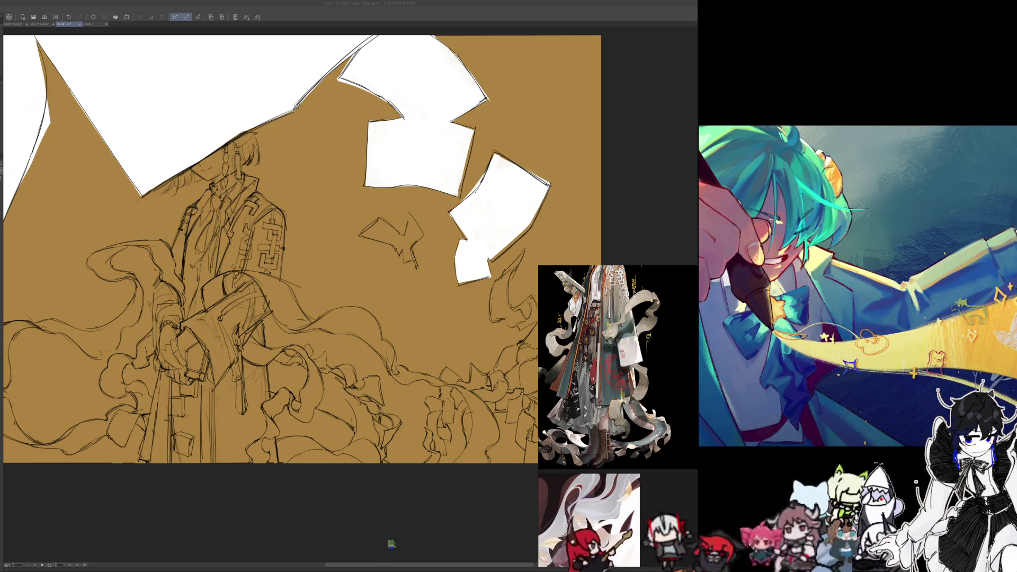
drag(379, 533, 289, 503)
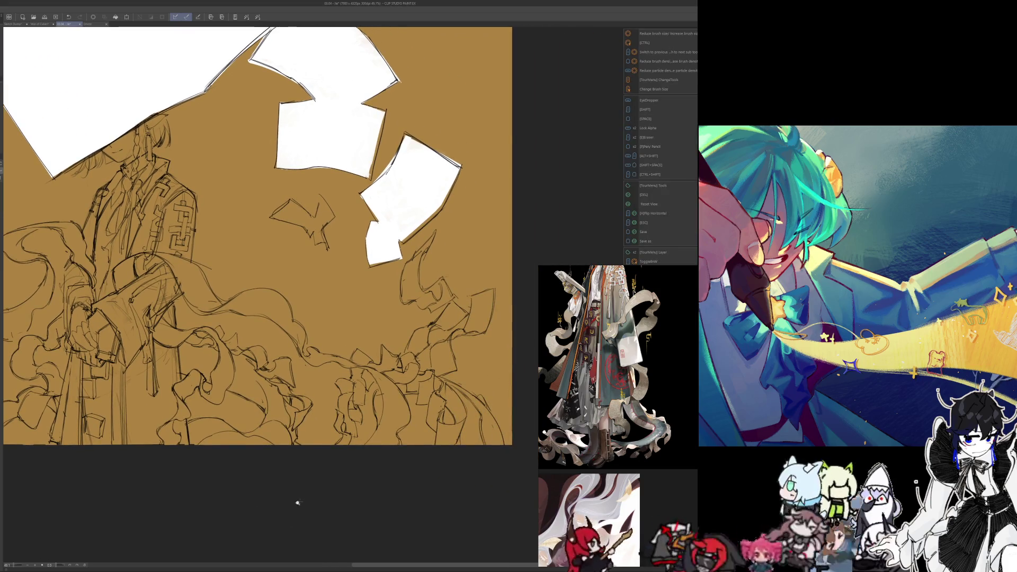
scroll(295, 502, down, 3)
scroll(283, 507, up, 3)
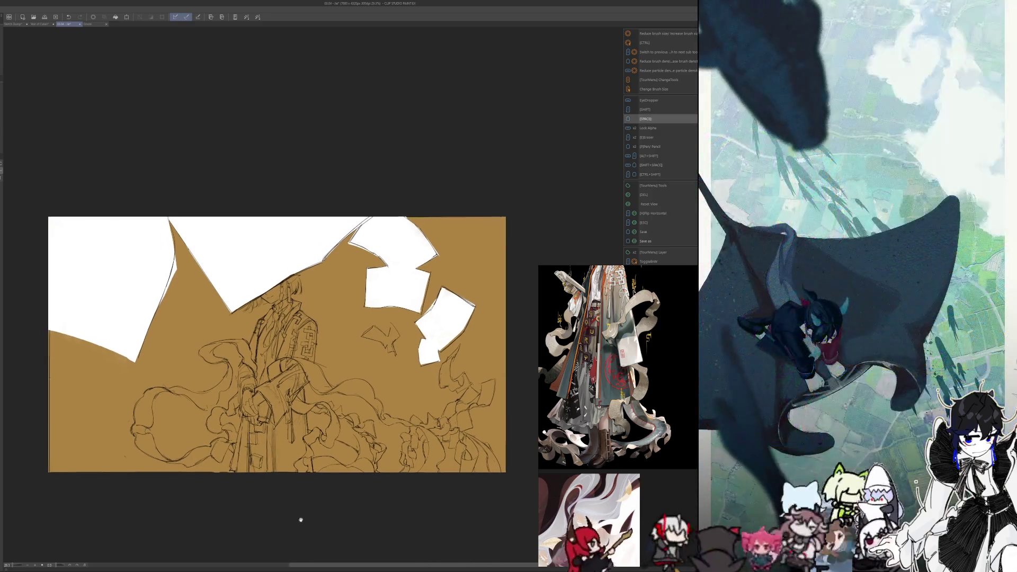
scroll(299, 516, down, 2)
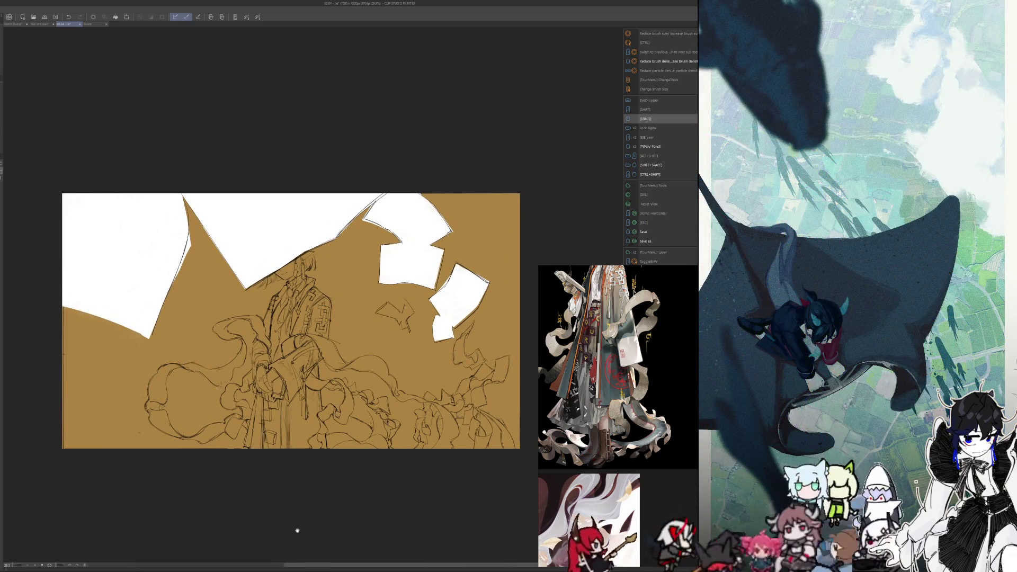
scroll(294, 533, left, 1)
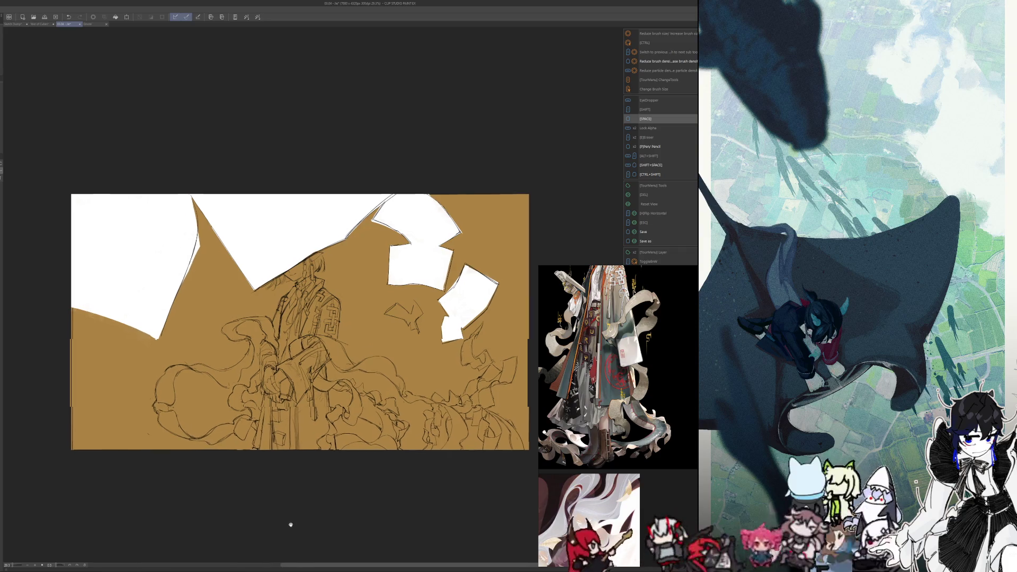
scroll(291, 526, left, 1)
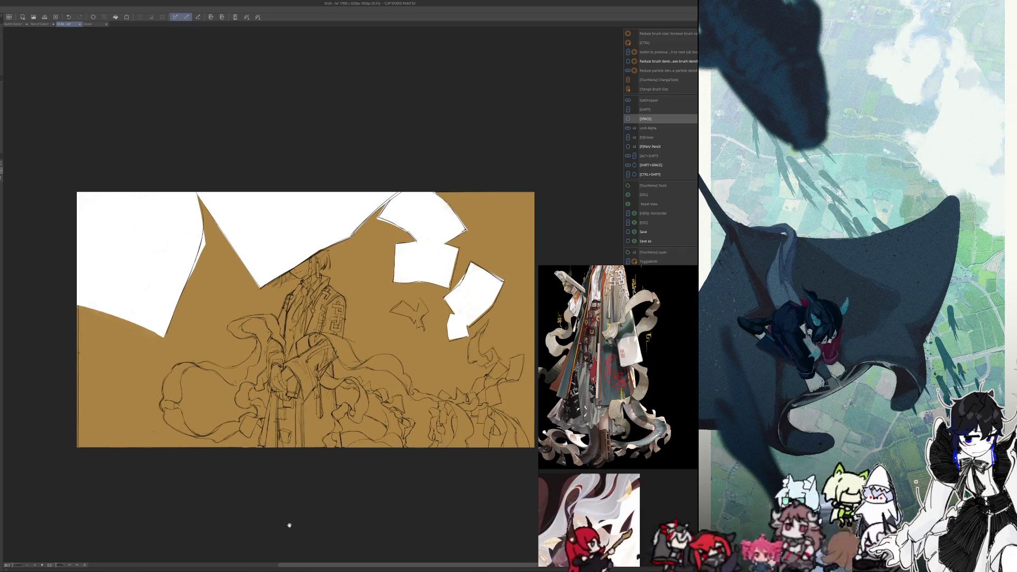
scroll(288, 524, up, 1)
scroll(290, 523, up, 1)
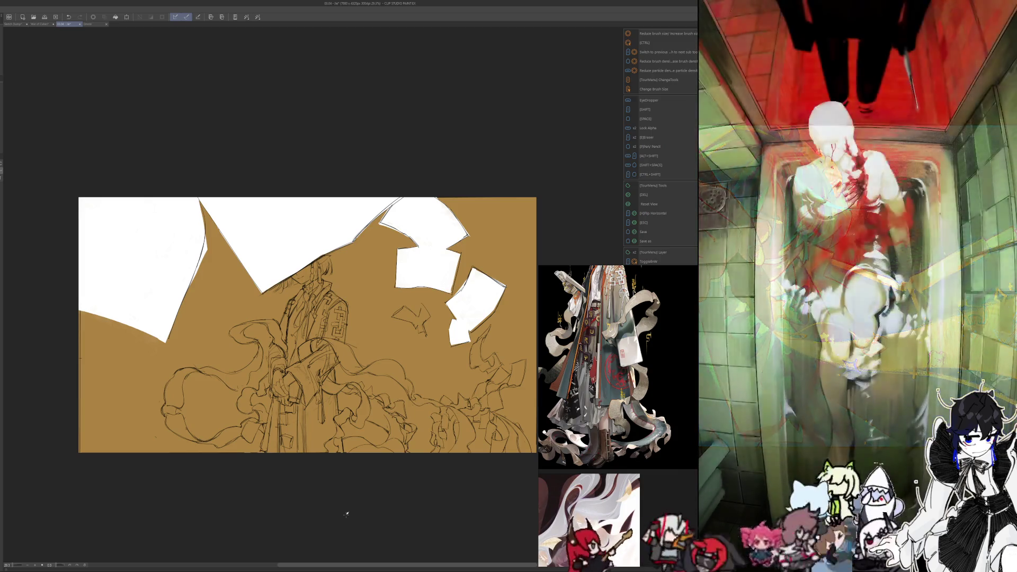
scroll(438, 443, up, 1)
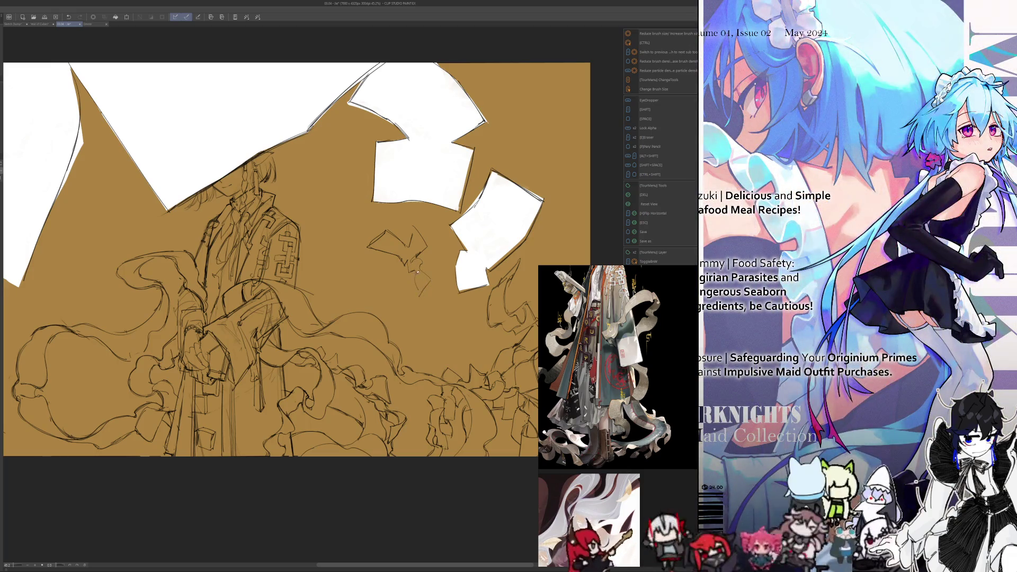
- Mirror the canvas, undo the last stroke to restore the sketch lines, and unmirror
key(h)
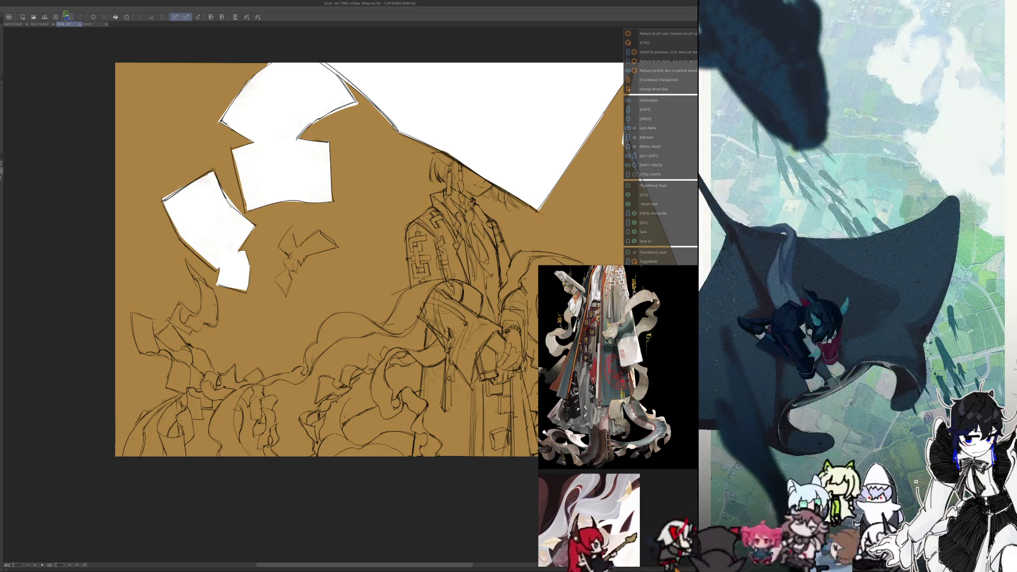
click(67, 16)
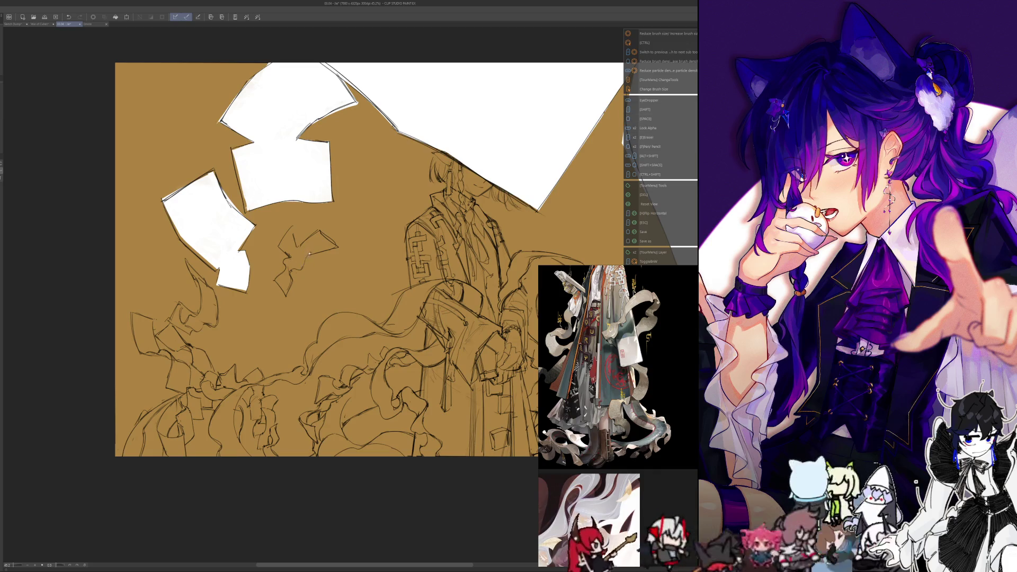
key(h)
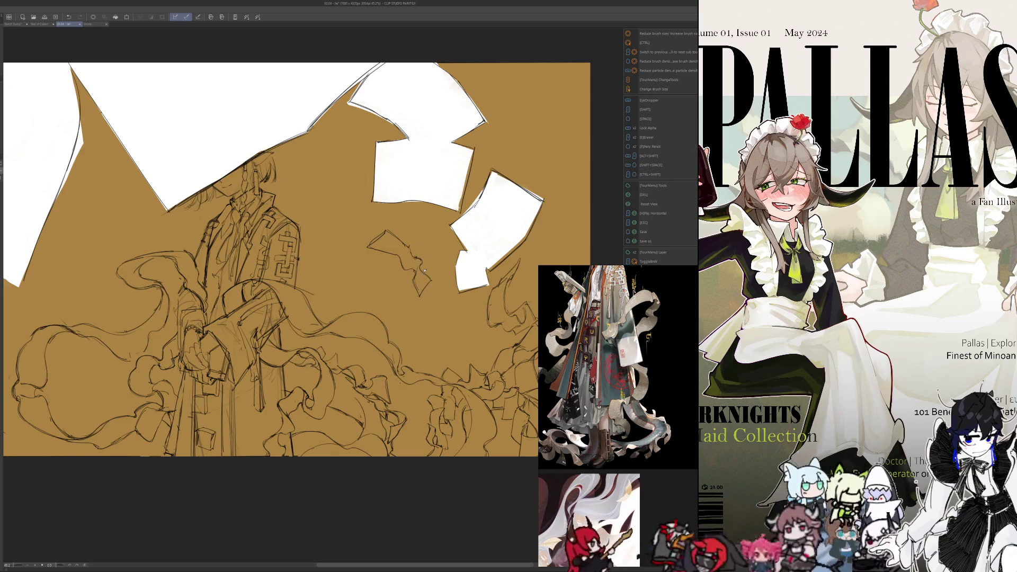
scroll(421, 267, down, 3)
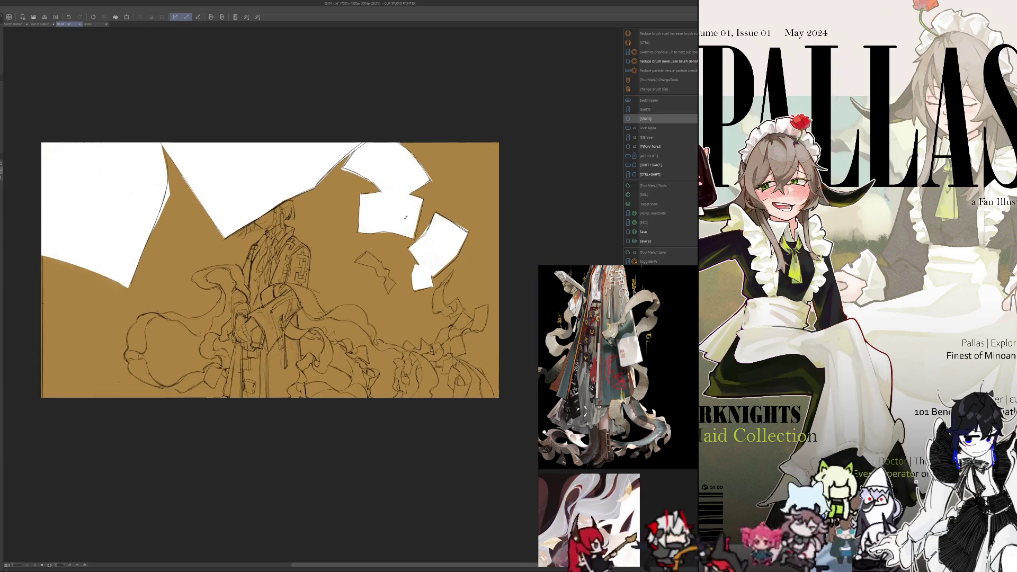
scroll(406, 216, down, 3)
scroll(405, 216, up, 2)
scroll(411, 208, up, 1)
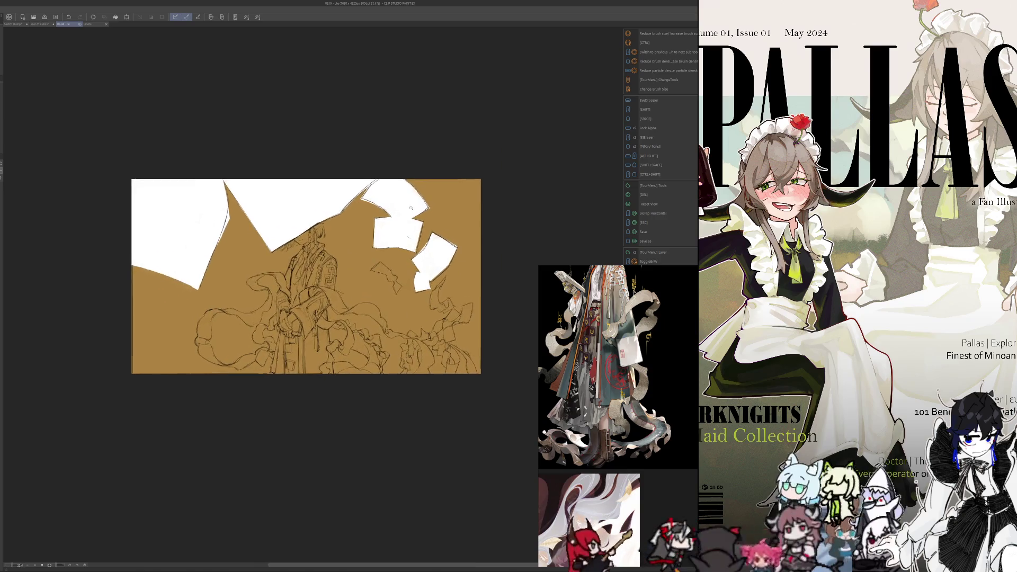
scroll(411, 208, up, 2)
scroll(411, 208, up, 1)
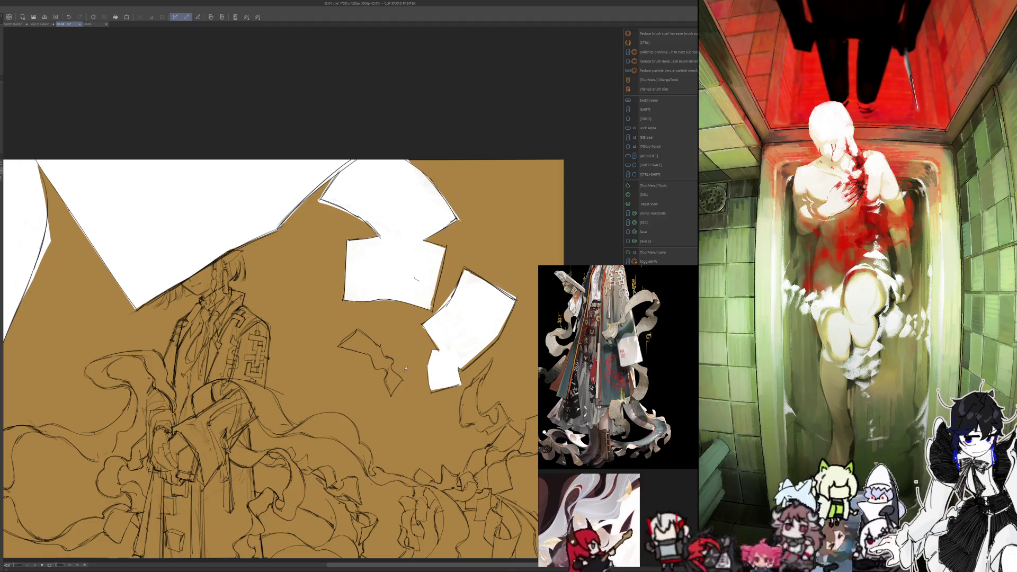
- Sketch the small crossed scrap beside the figure and ready the eraser
mouse_move(403, 338)
mouse_down()
mouse_move(399, 360)
mouse_move(389, 357)
mouse_move(403, 337)
mouse_up()
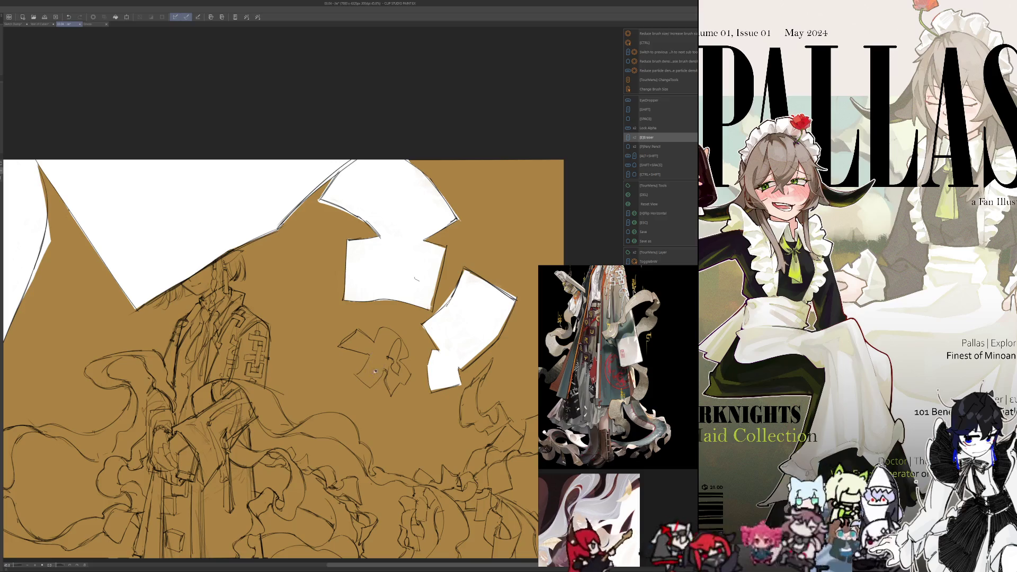
key(e)
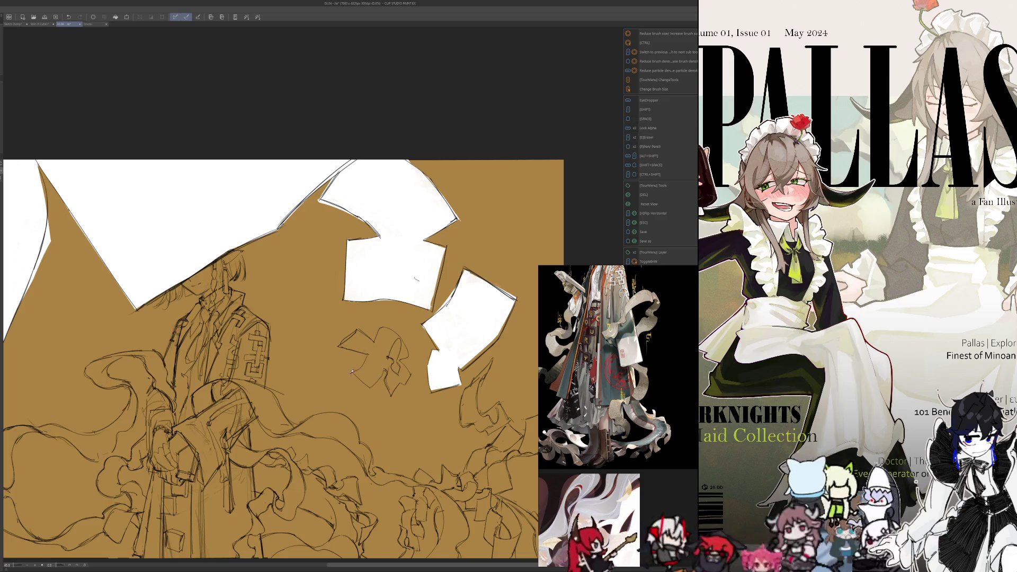
key(e)
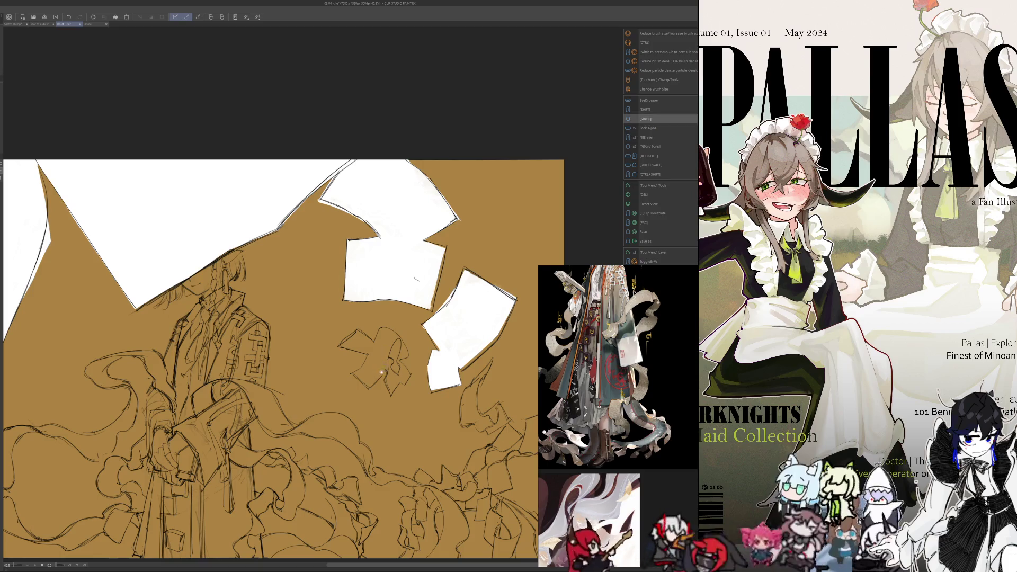
key(e)
scroll(333, 358, down, 3)
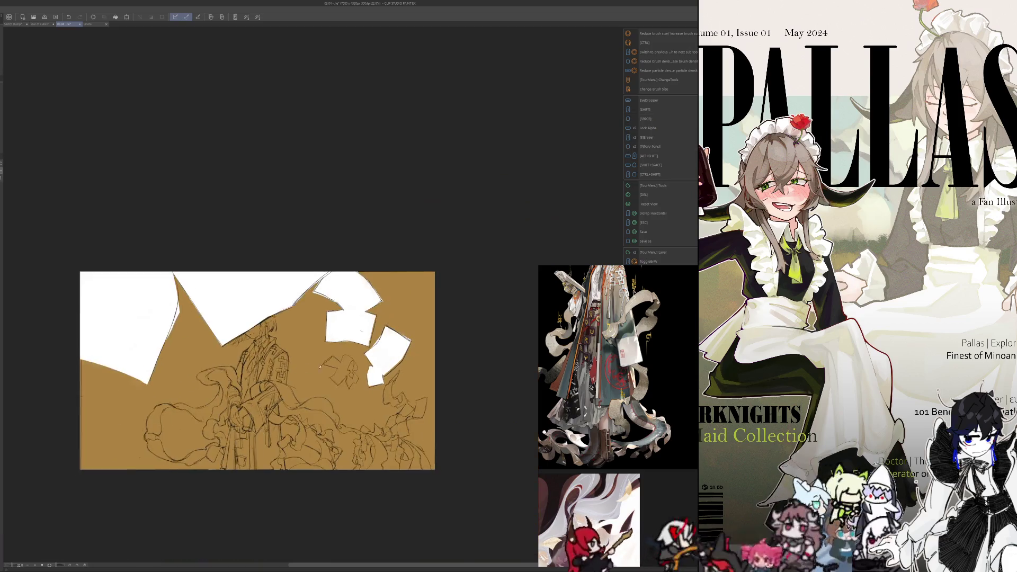
scroll(293, 366, up, 3)
- Alternate eraser and pencil to clean up the crossed scrap's outline
key(e)
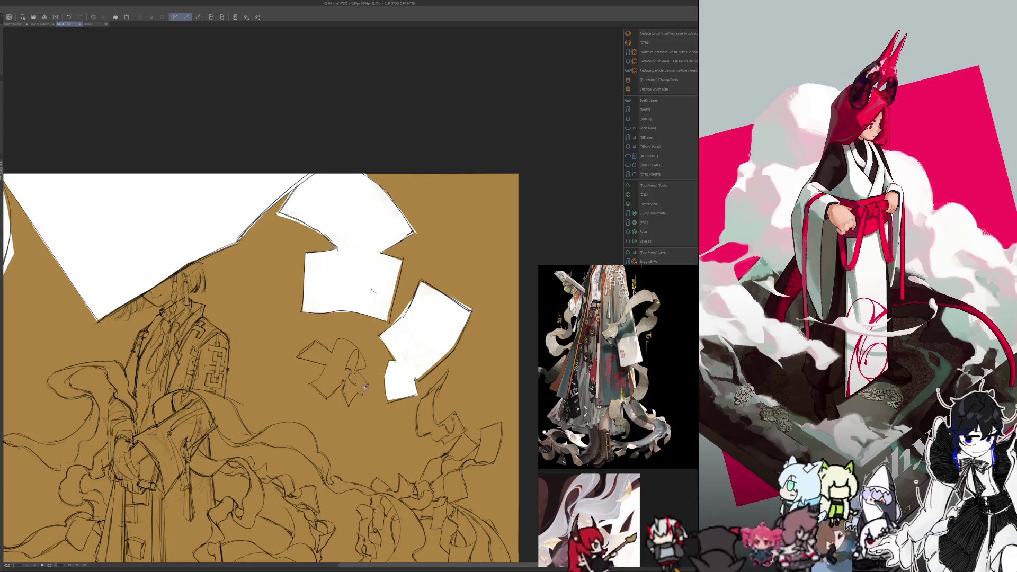
key(space)
key(alt)
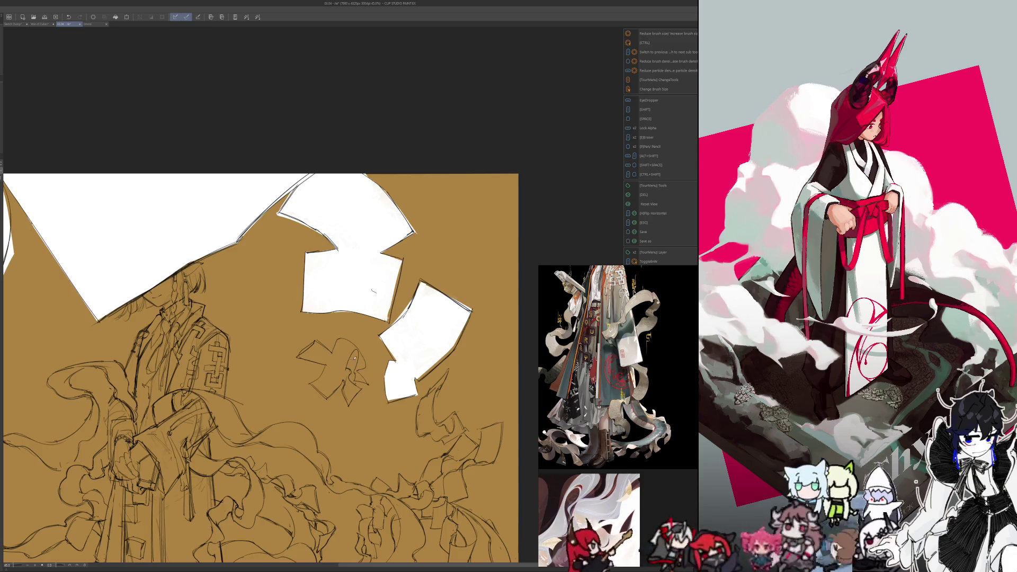
key(e)
key(e)
key(b)
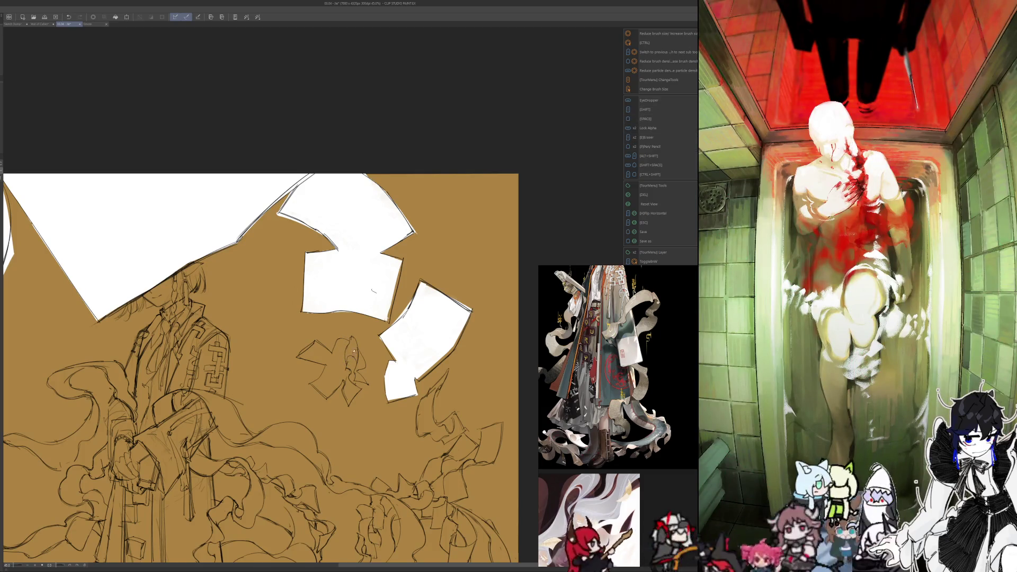
key(e)
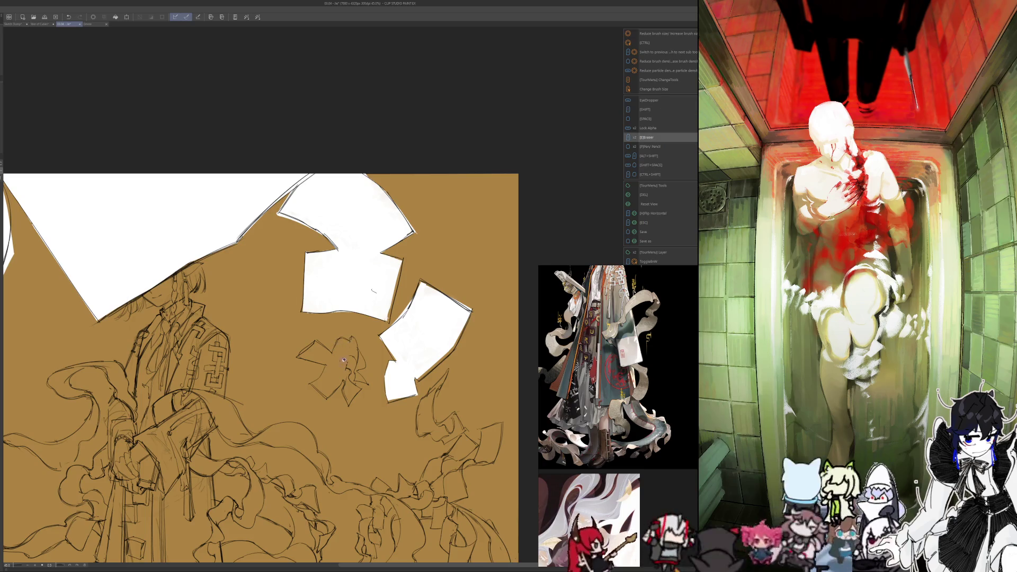
key(b)
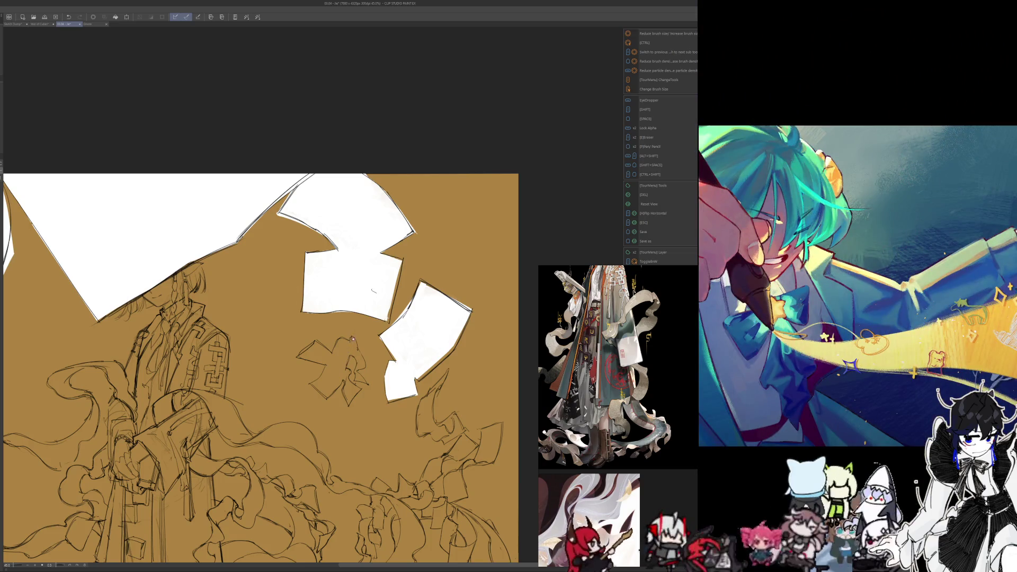
- Erase stray marks on the scrap and mirror the canvas to check the composition
key(shift)
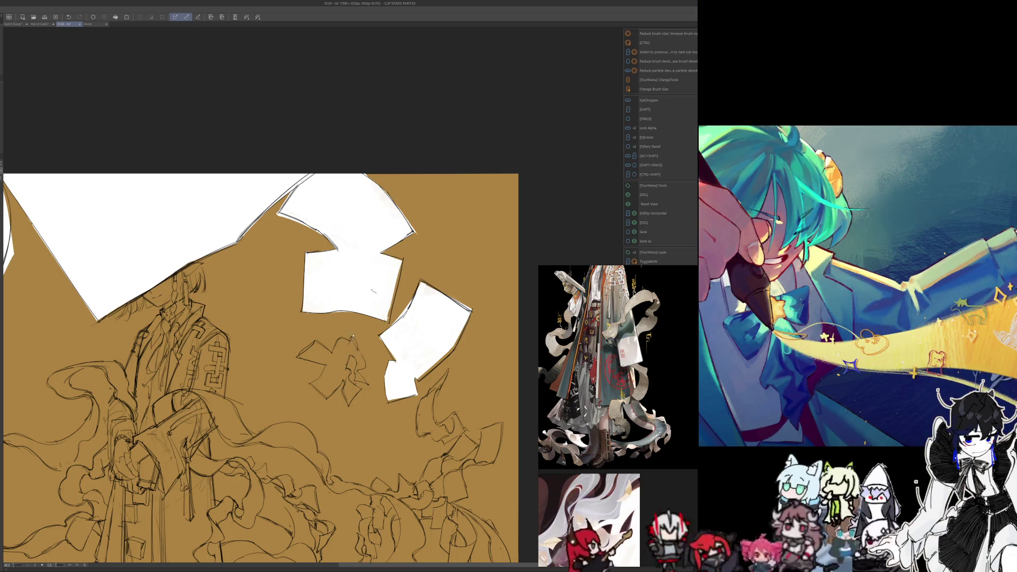
key(shift)
key(shift)
key(e)
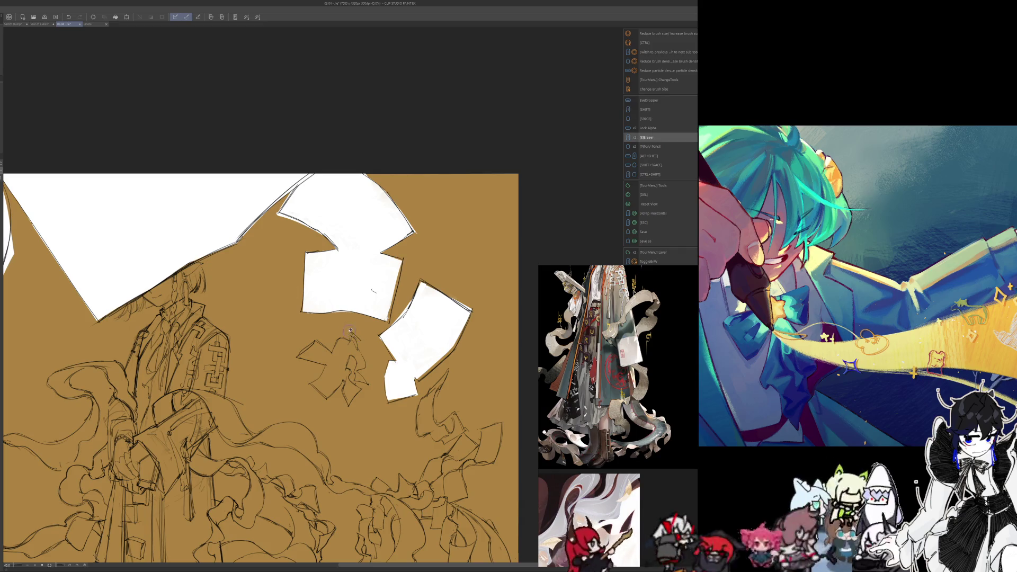
key(space)
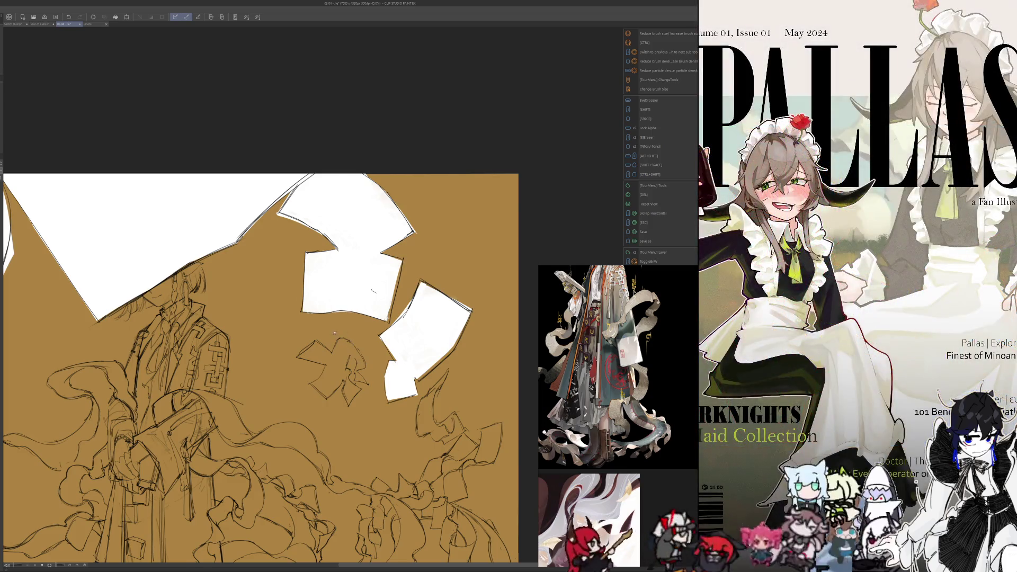
key(h)
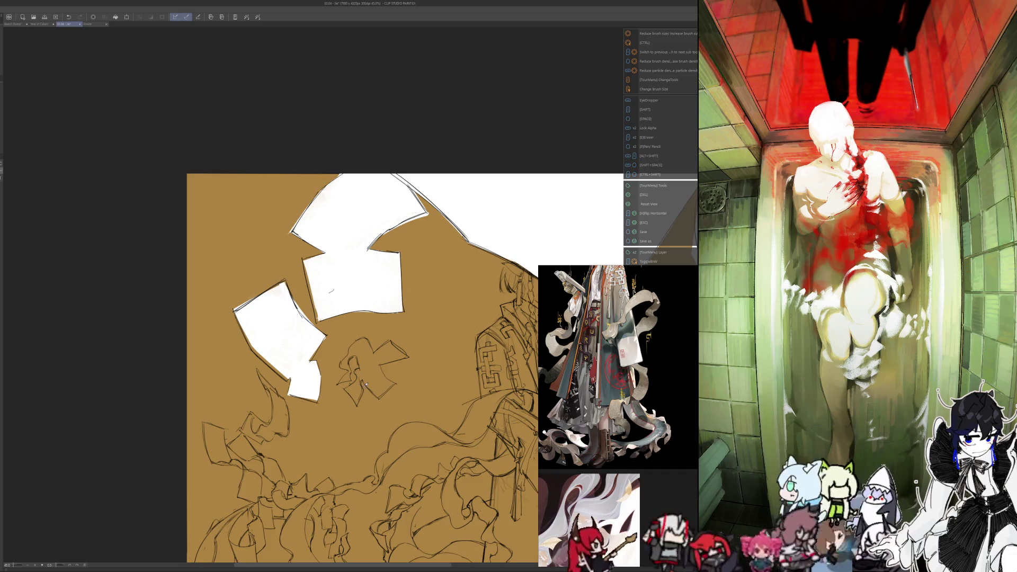
scroll(145, 431, down, 5)
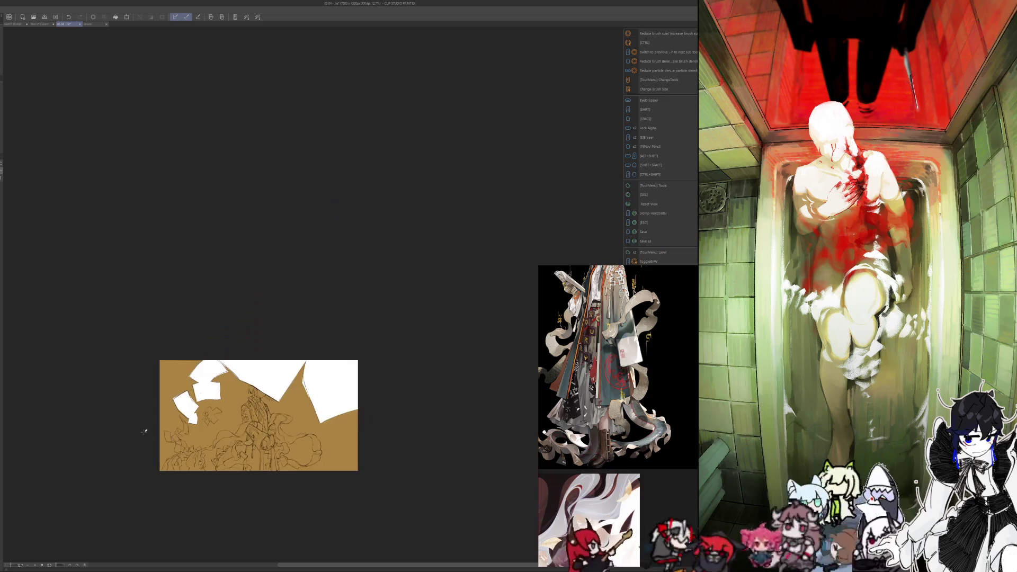
scroll(146, 431, up, 5)
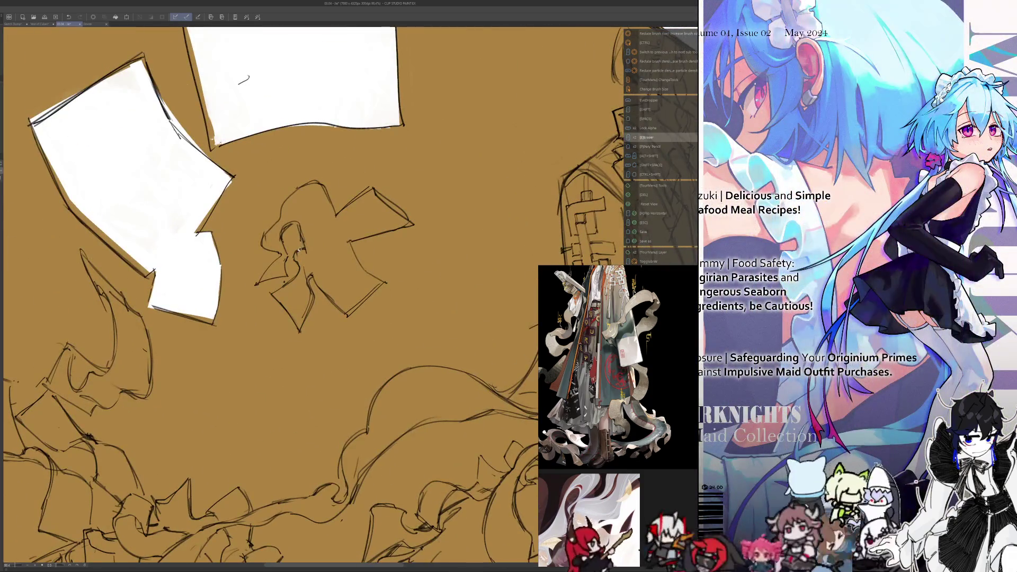
scroll(299, 249, down, 3)
scroll(334, 198, up, 2)
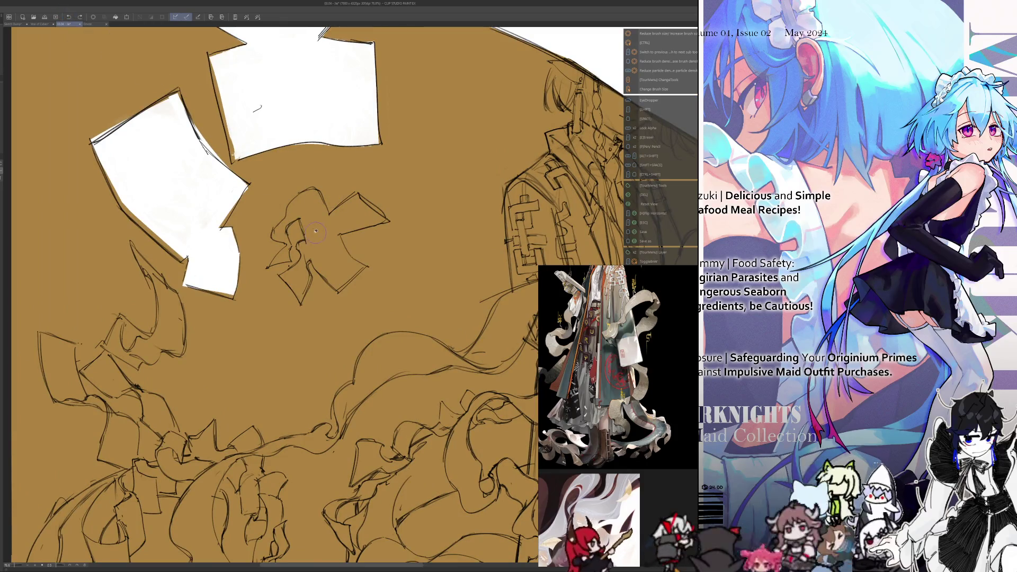
- Erase the cross-shaped sketch strokes beside the paper shapes and mirror the canvas
drag(274, 208, 287, 268)
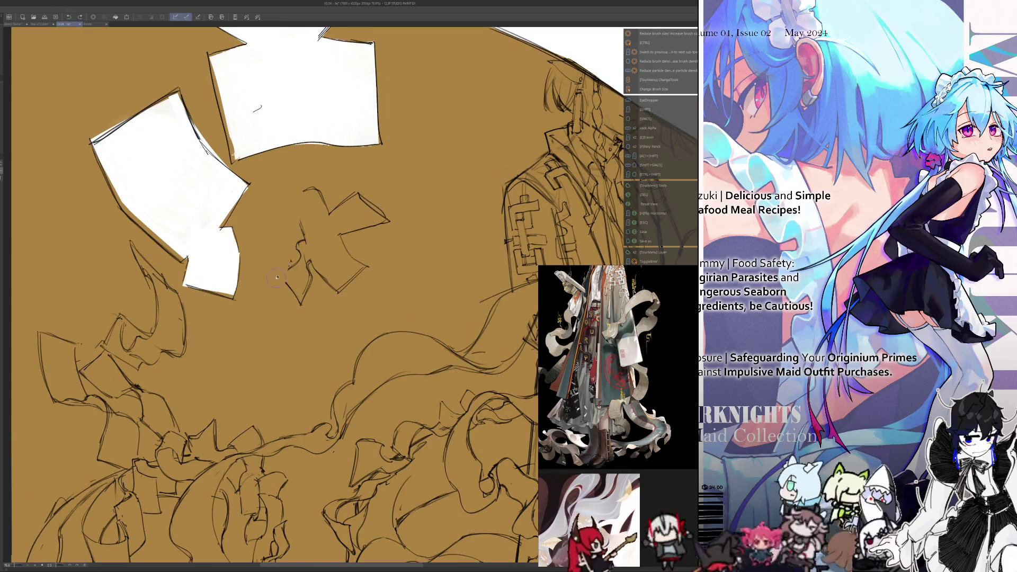
drag(302, 191, 376, 202)
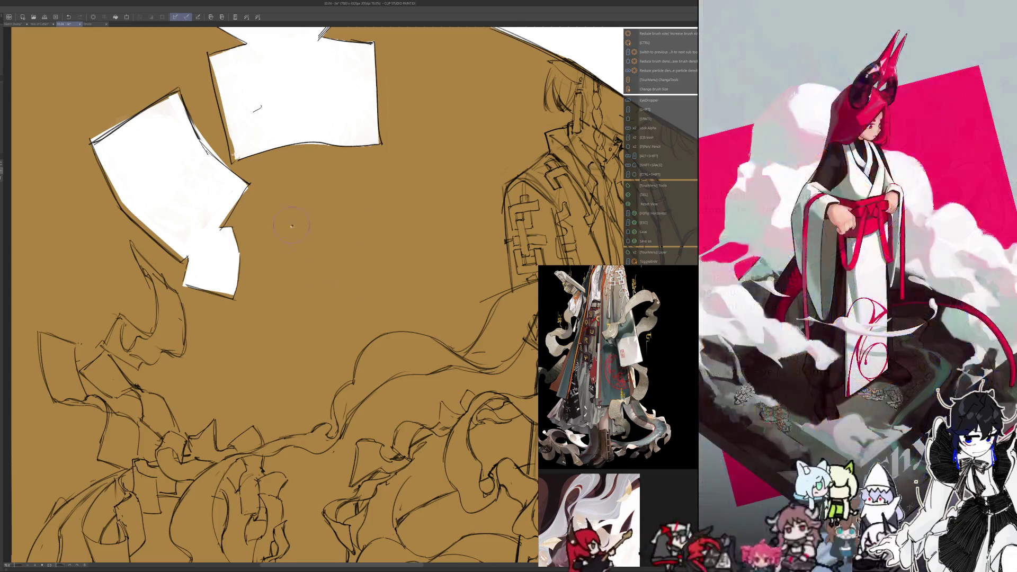
scroll(308, 257, down, 3)
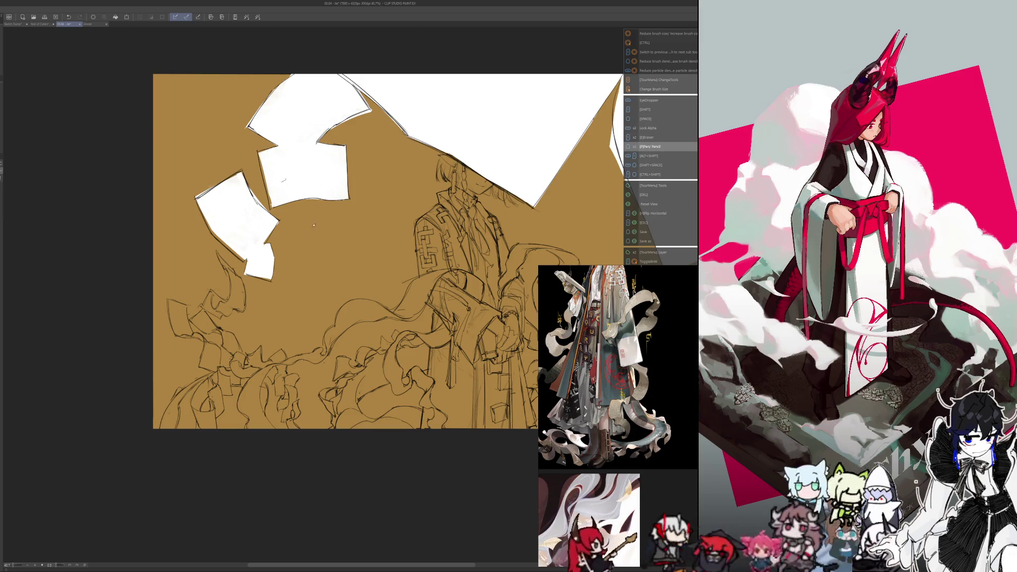
scroll(299, 240, down, 2)
scroll(302, 249, up, 2)
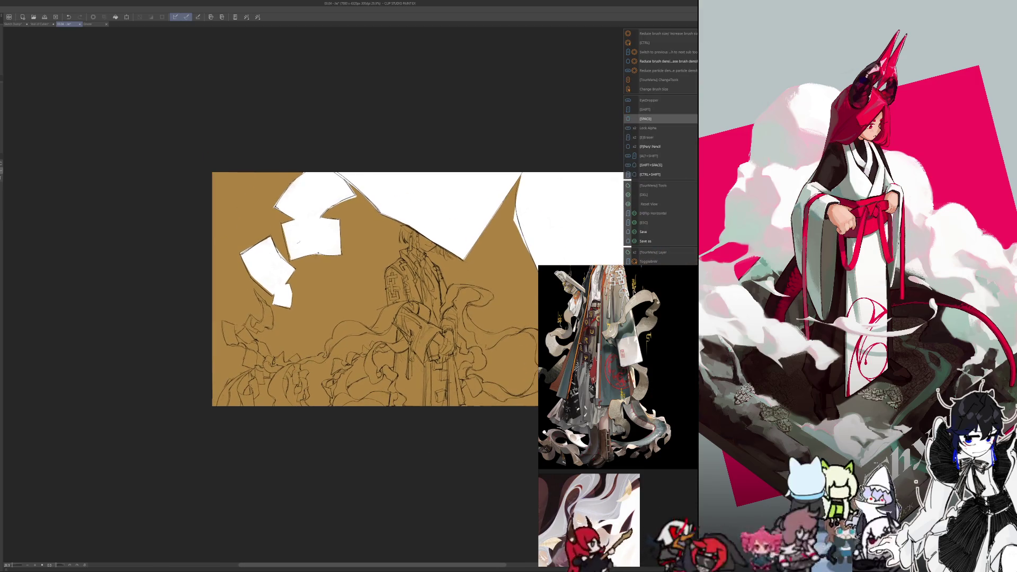
key(h)
scroll(414, 286, up, 1)
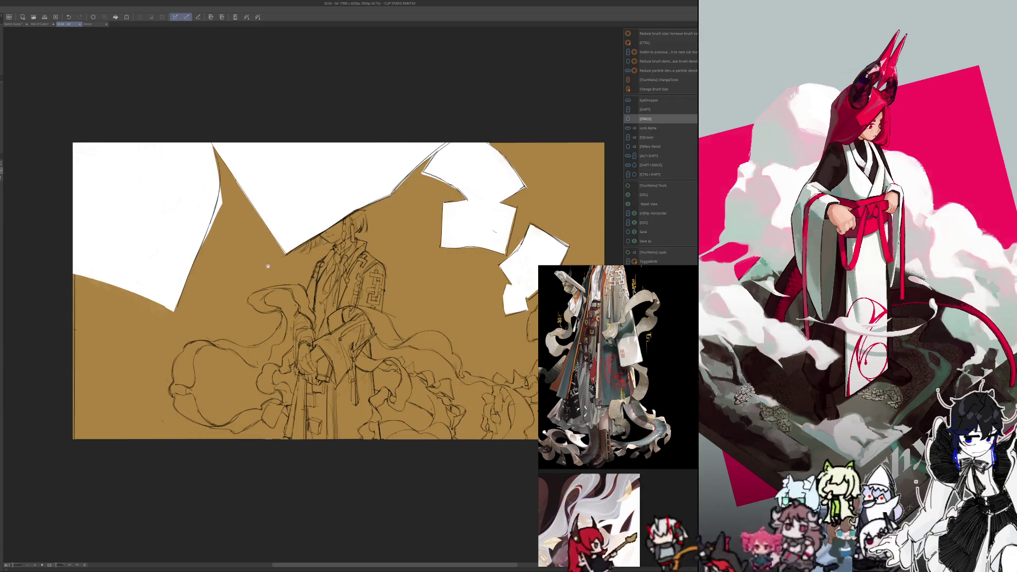
scroll(278, 286, right, 2)
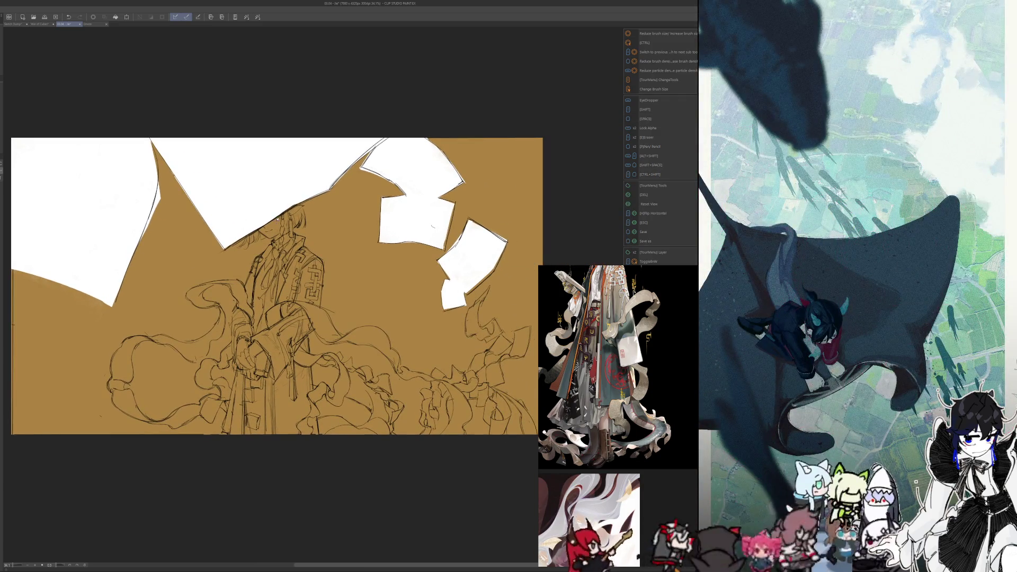
- Toggle the white paper shapes off and on to compare, then unmirror the canvas
key(ctrl+z)
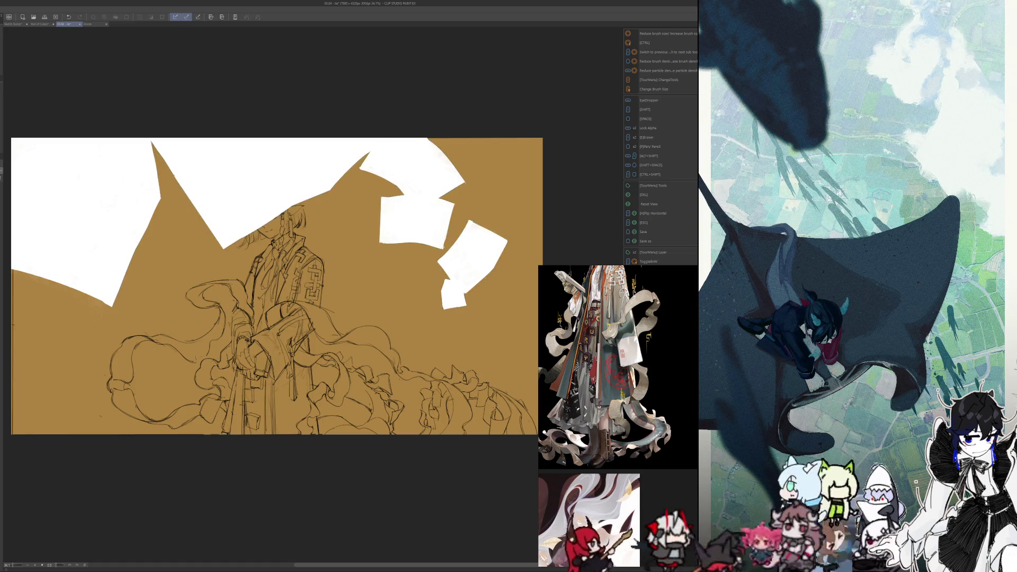
key(ctrl+y)
key(ctrl+z)
key(ctrl+y)
key(ctrl+y)
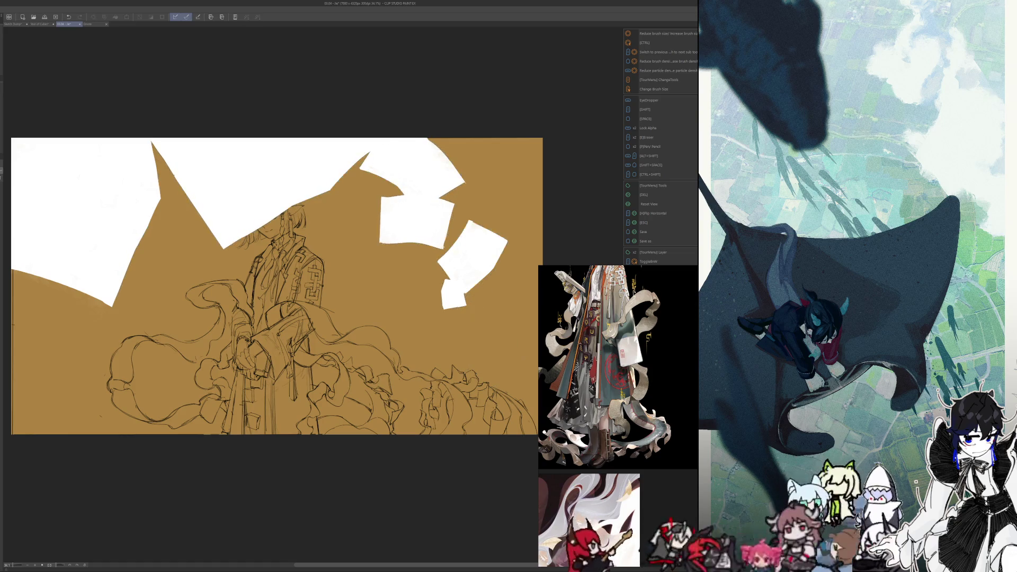
key(ctrl+z)
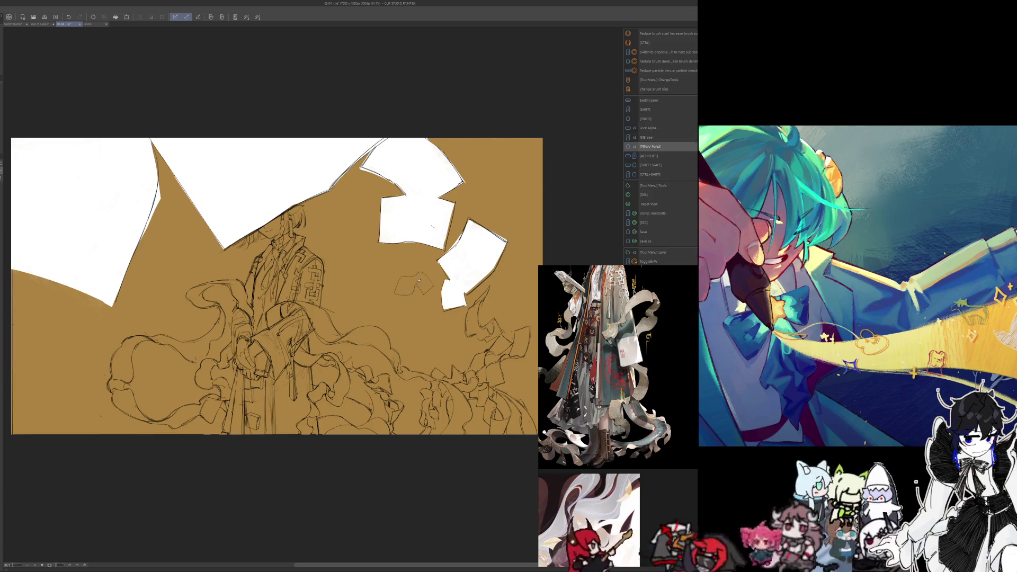
key(h)
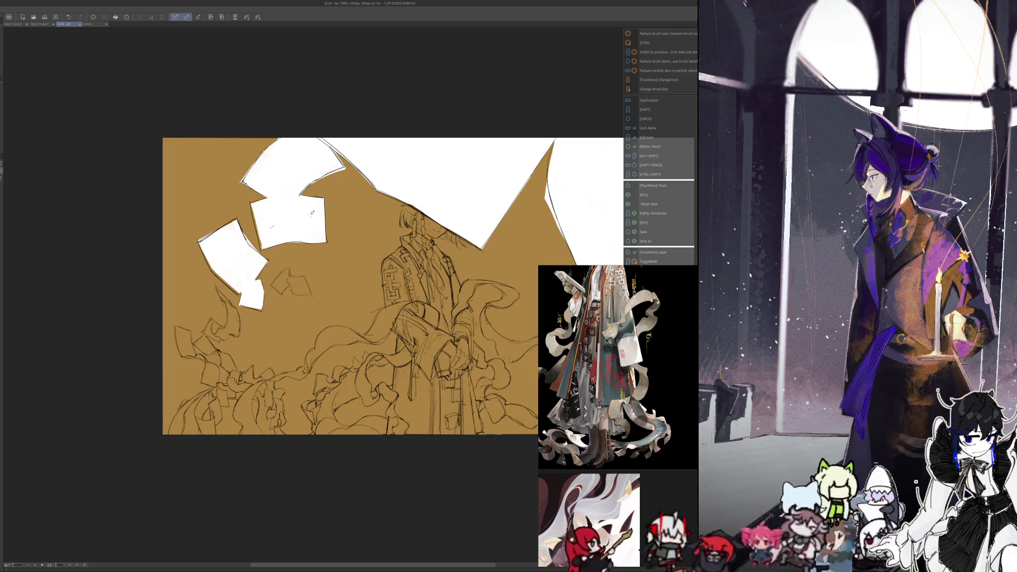
scroll(305, 141, down, 2)
scroll(304, 140, down, 3)
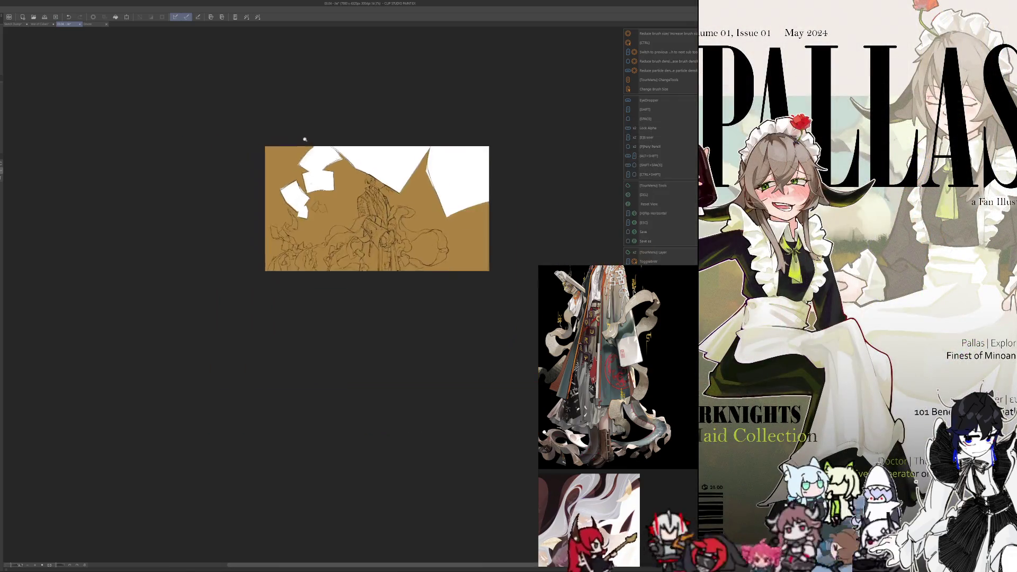
scroll(305, 141, up, 3)
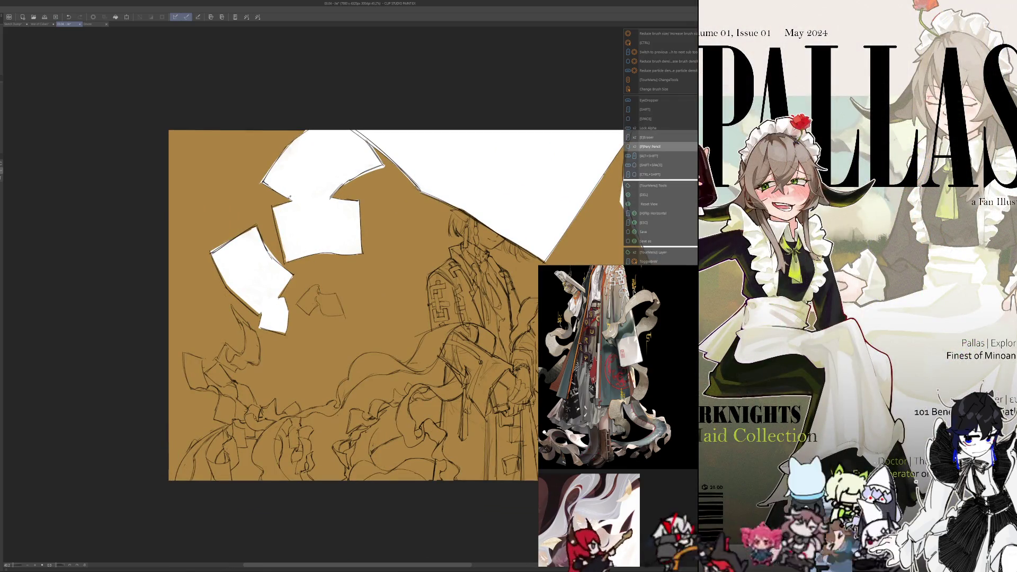
drag(320, 213, 304, 217)
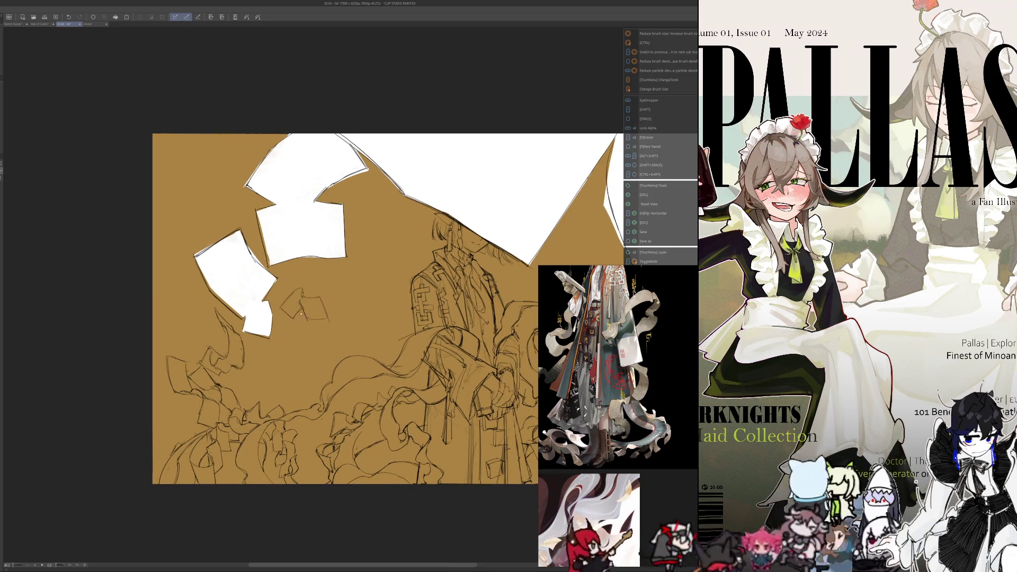
scroll(282, 374, down, 3)
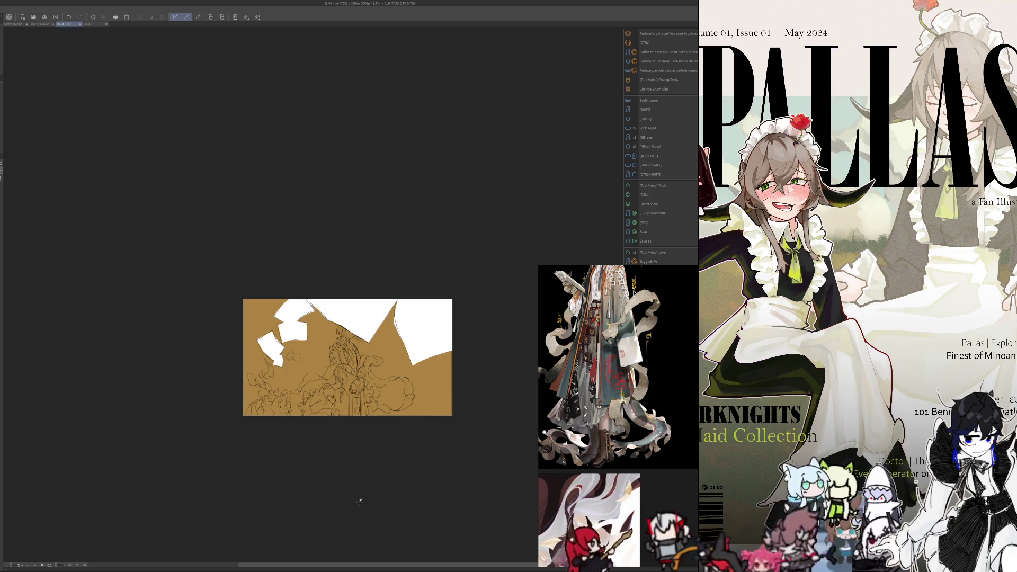
scroll(356, 460, up, 3)
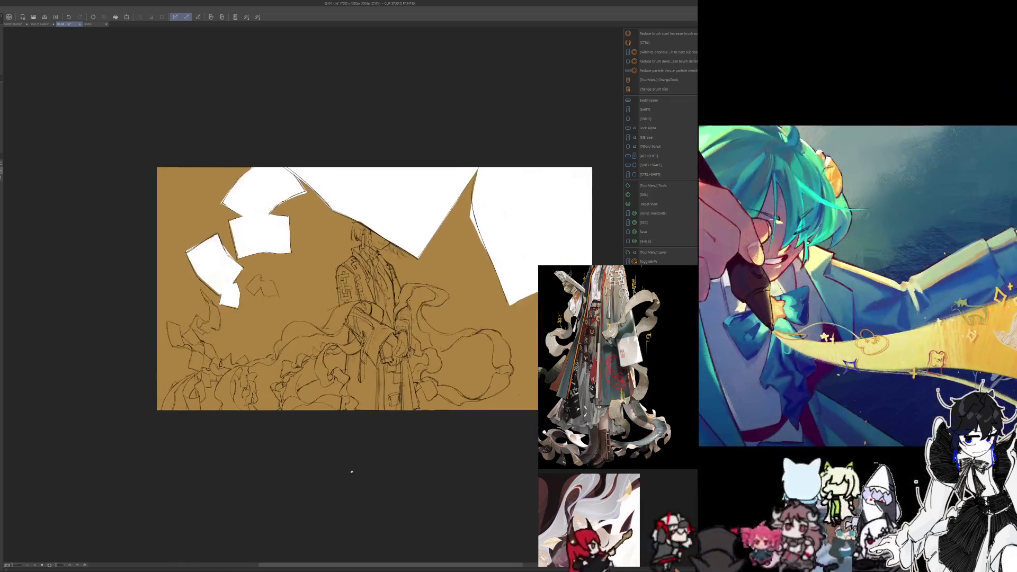
scroll(262, 298, up, 2)
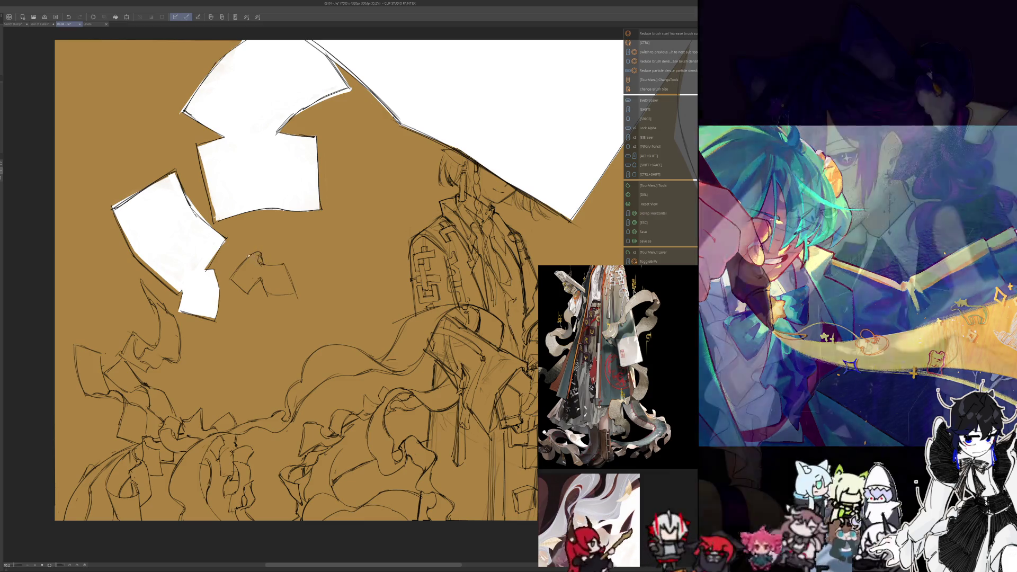
drag(260, 248, 252, 280)
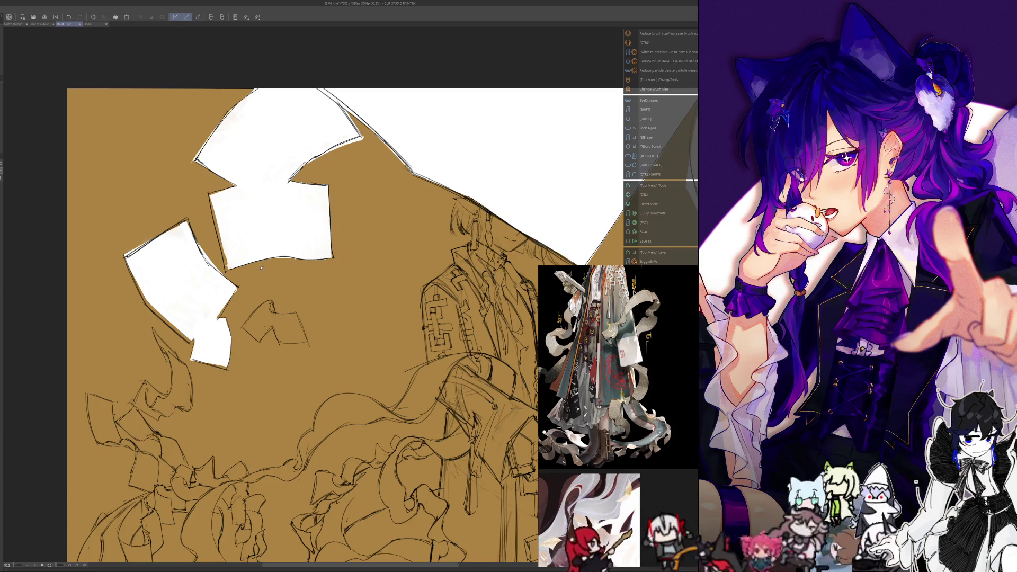
mouse_move(262, 264)
mouse_down()
mouse_move(253, 327)
mouse_move(255, 252)
mouse_move(279, 301)
mouse_move(154, 231)
mouse_move(173, 247)
mouse_up()
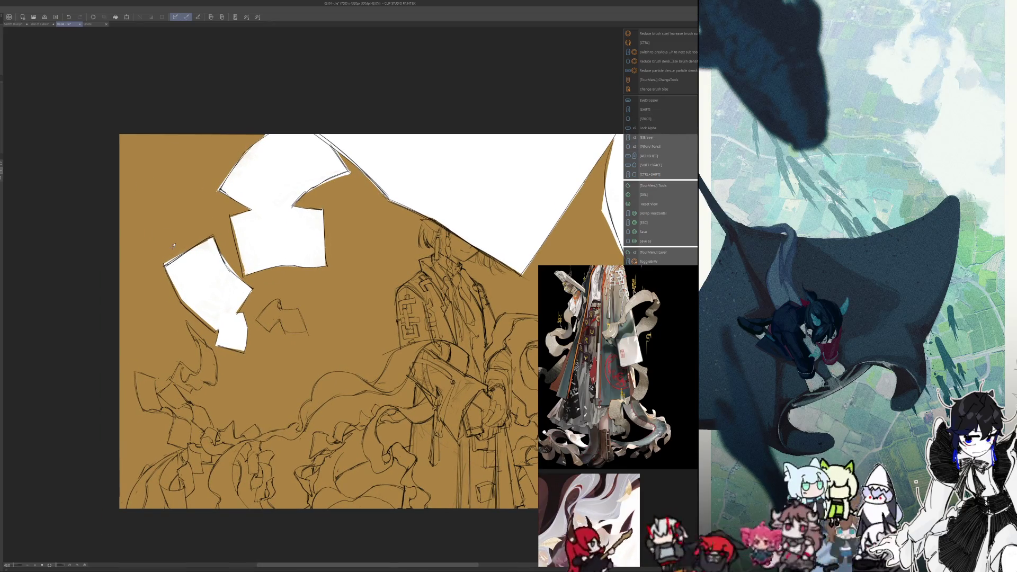
drag(173, 246, 158, 398)
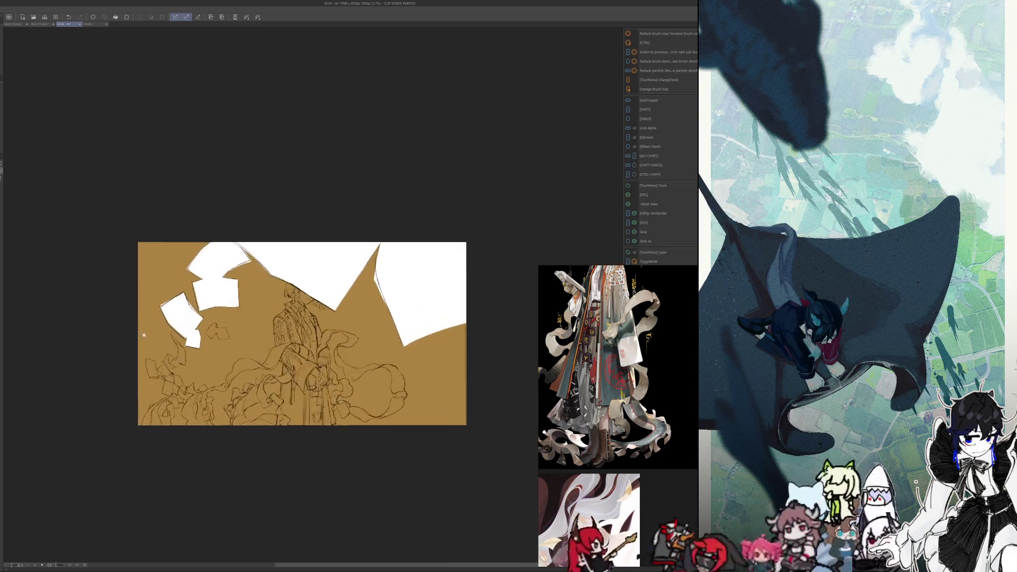
key(h)
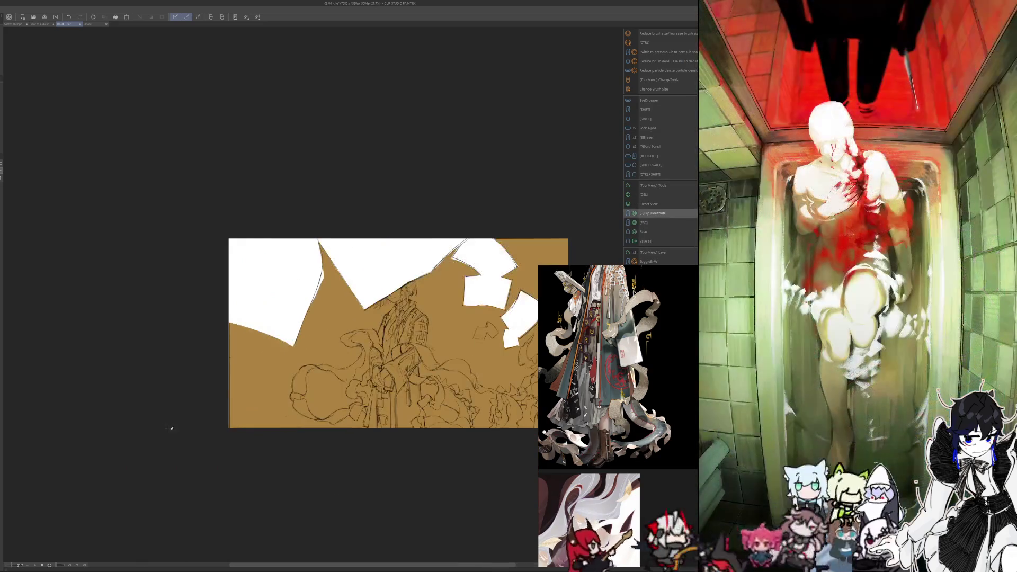
drag(439, 325, 358, 316)
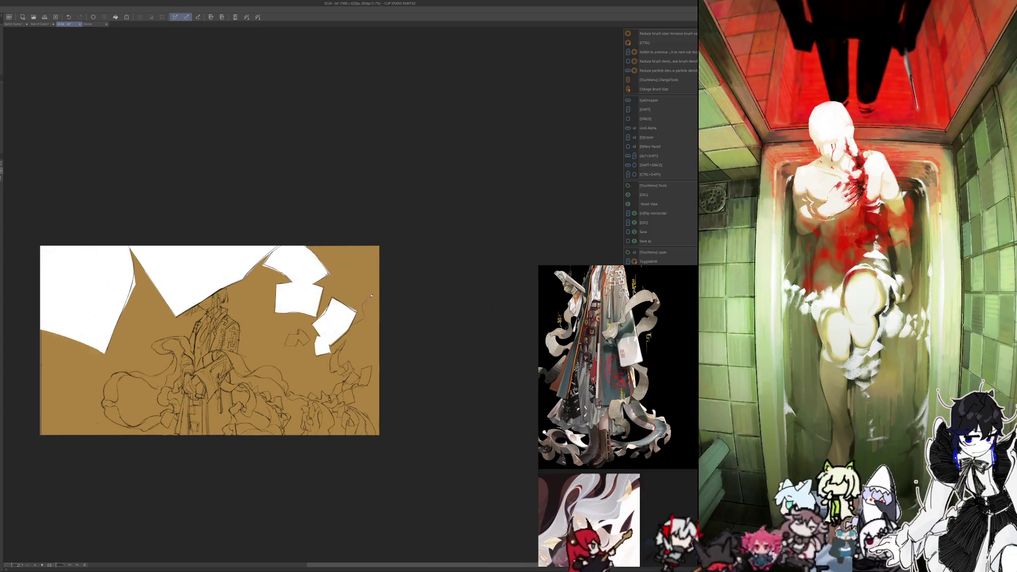
drag(371, 296, 365, 268)
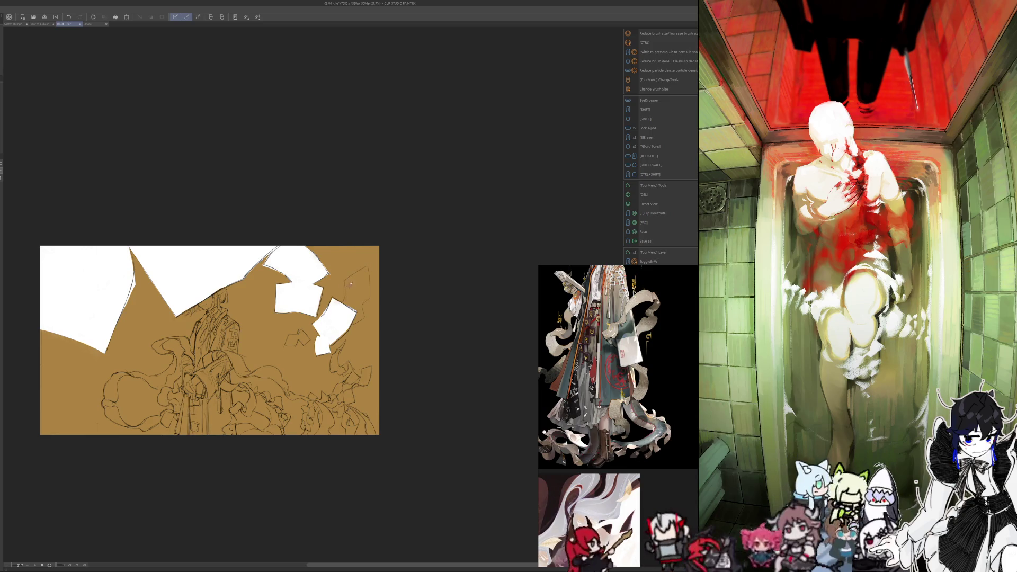
key(e)
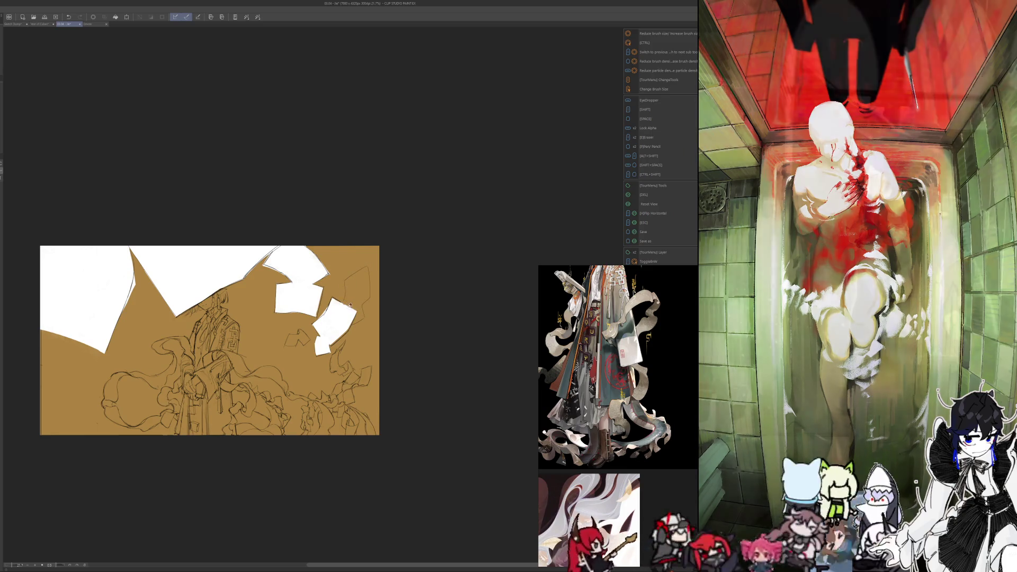
key(b)
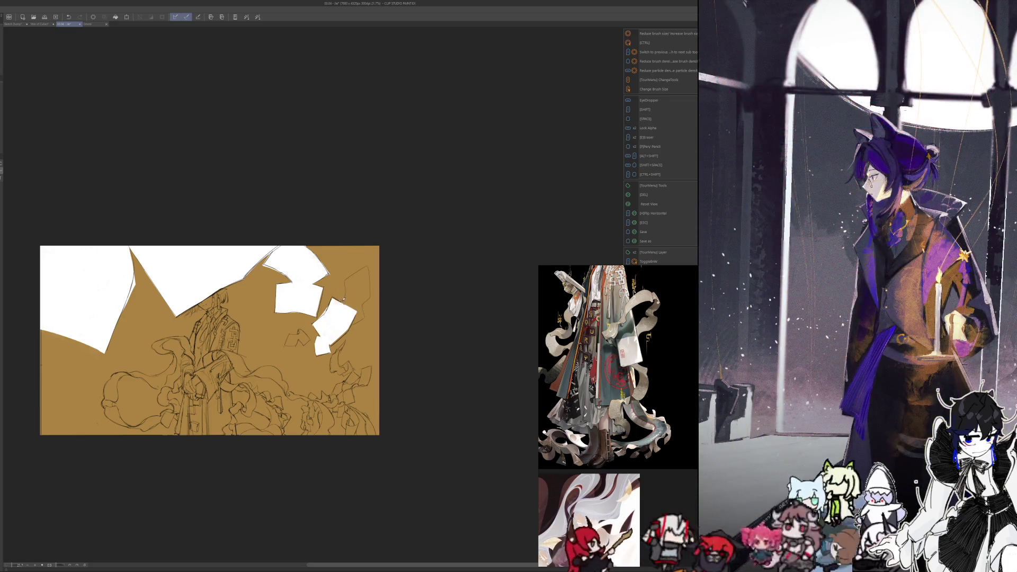
scroll(334, 249, down, 3)
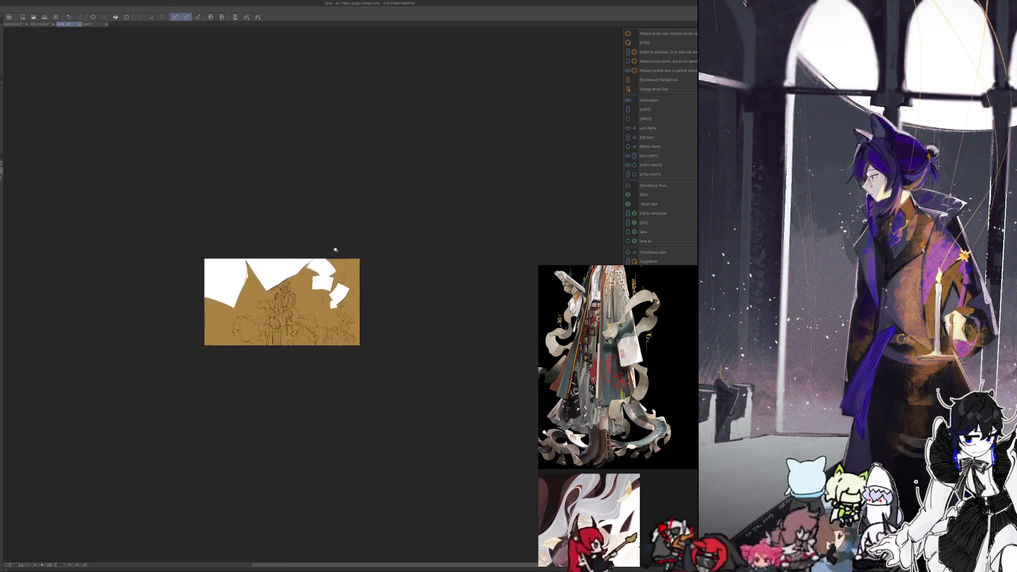
scroll(335, 250, up, 3)
mouse_move(210, 282)
mouse_down()
mouse_move(256, 247)
mouse_move(283, 265)
mouse_up()
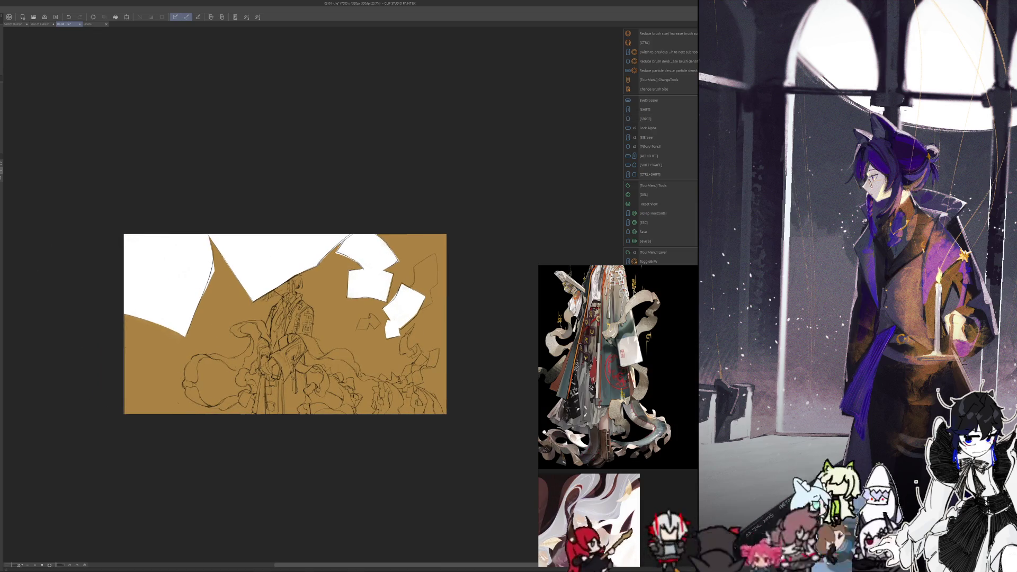
drag(238, 444, 231, 482)
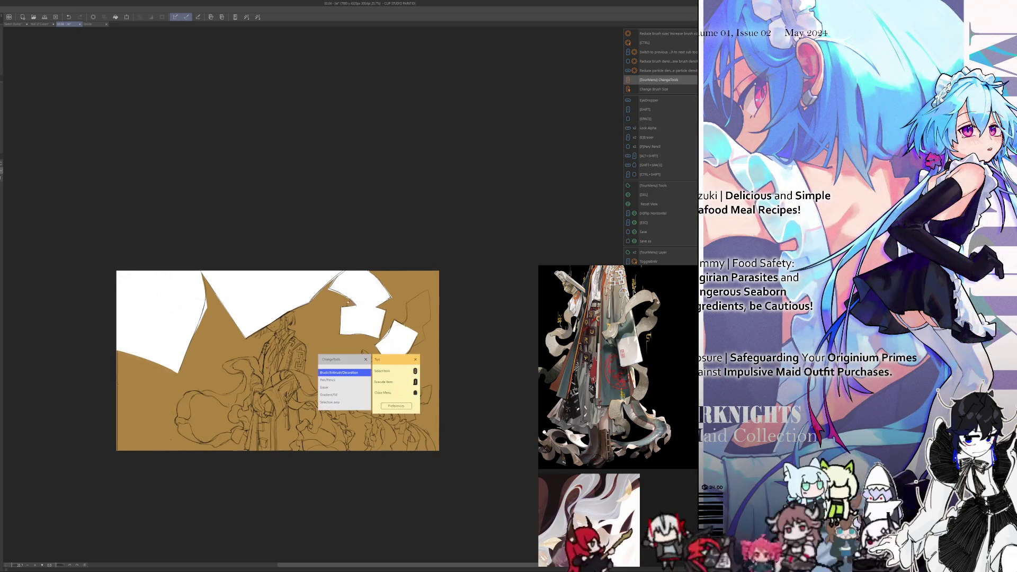
drag(403, 334, 364, 305)
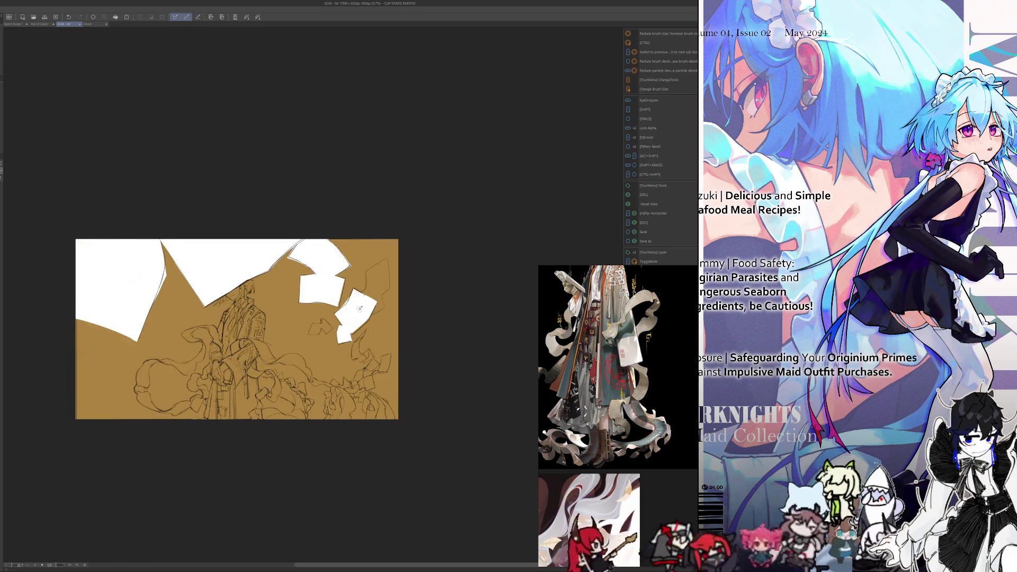
key(h)
key(h)
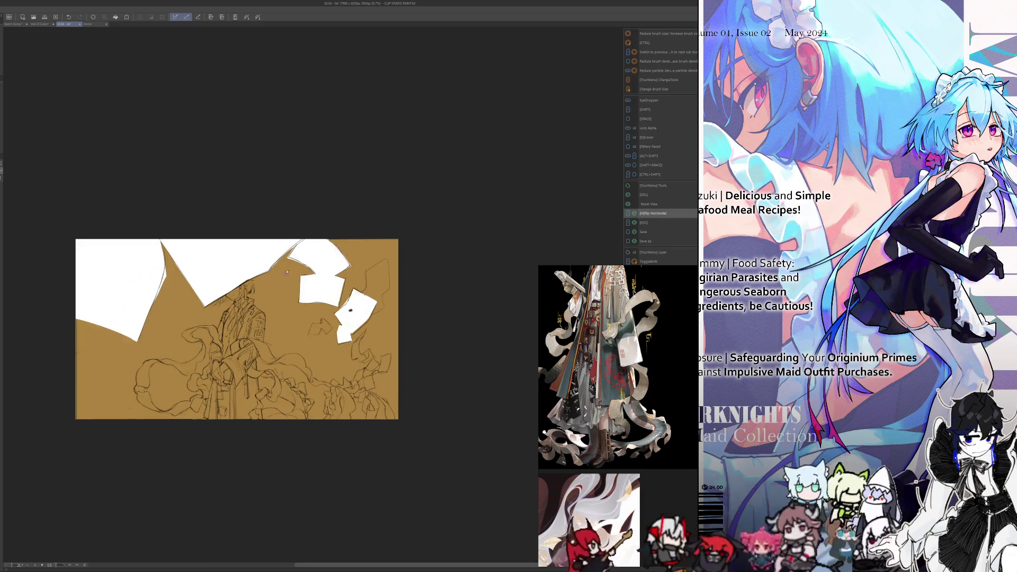
drag(355, 293, 322, 294)
scroll(317, 312, up, 2)
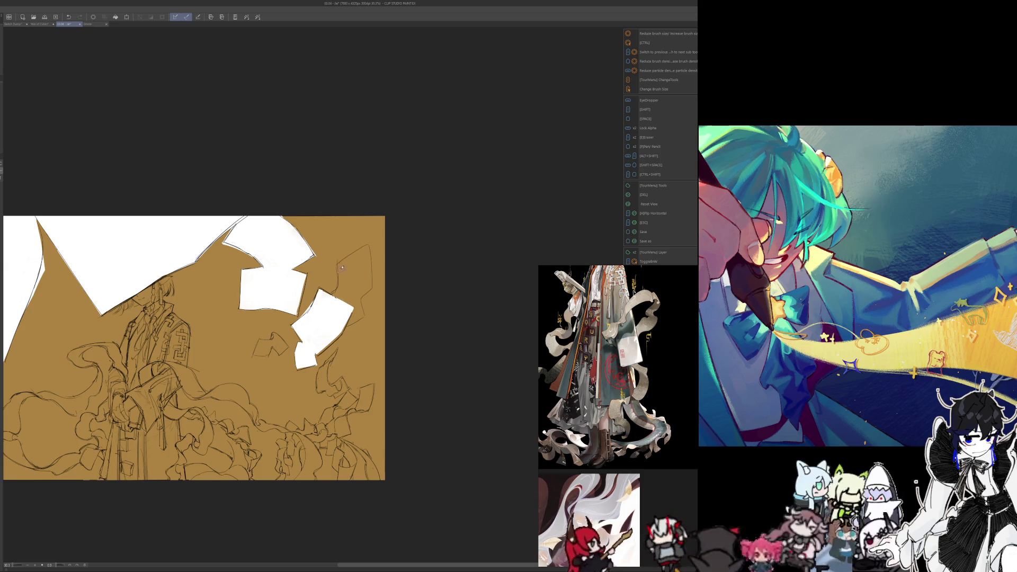
- Pick a light tan from the popup palette and paint paper scraps on the right
right_click(342, 268)
mouse_move(340, 268)
mouse_down()
mouse_move(368, 246)
mouse_move(340, 288)
mouse_up()
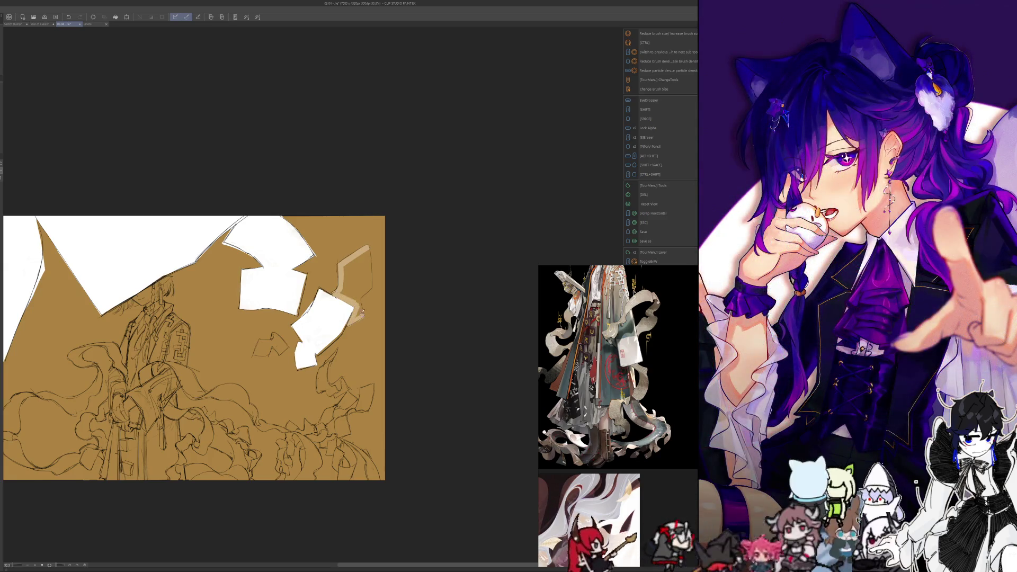
mouse_move(364, 315)
mouse_down()
mouse_move(357, 299)
mouse_move(367, 284)
mouse_up()
mouse_move(368, 248)
mouse_down()
mouse_move(358, 296)
mouse_move(349, 296)
mouse_move(350, 275)
mouse_up()
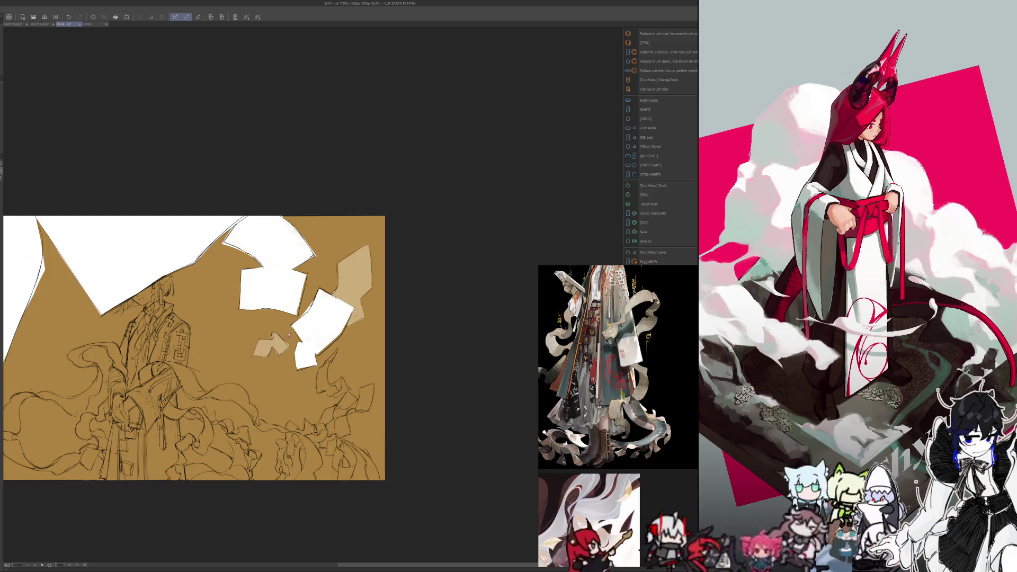
- Resize the brush and add small pale scraps trailing toward the lower right
key(bracketright)
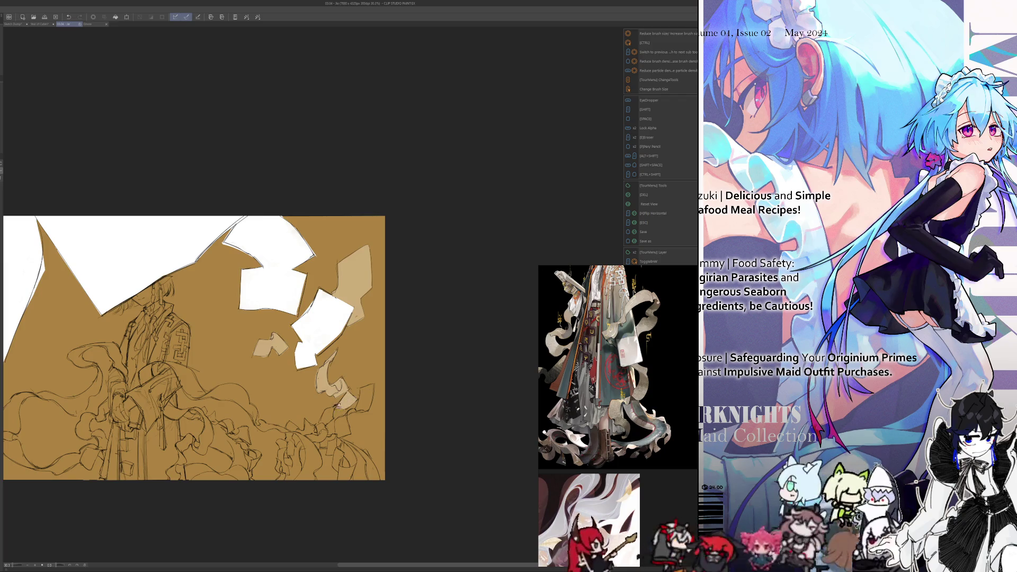
drag(340, 404, 328, 413)
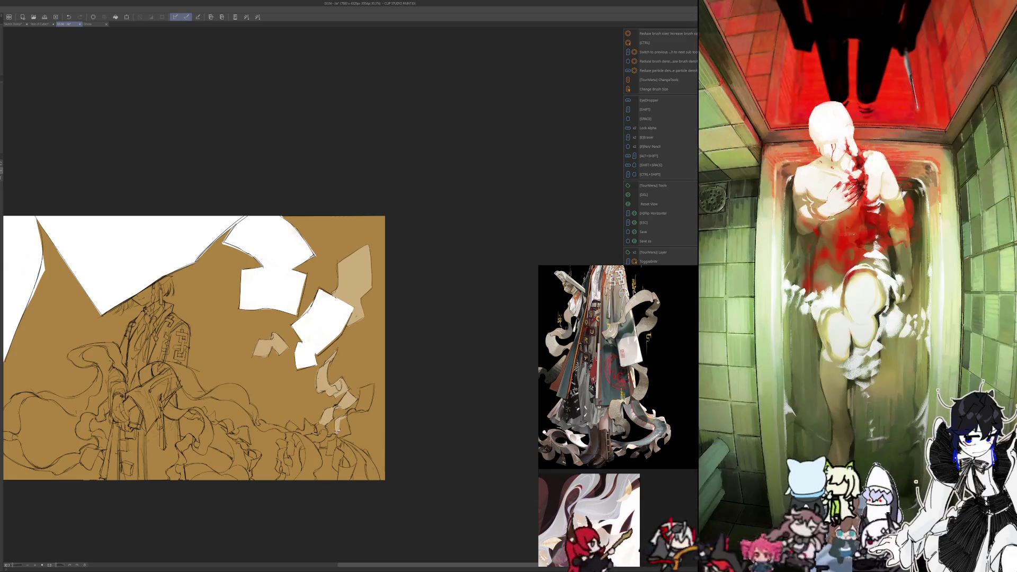
drag(346, 429, 372, 398)
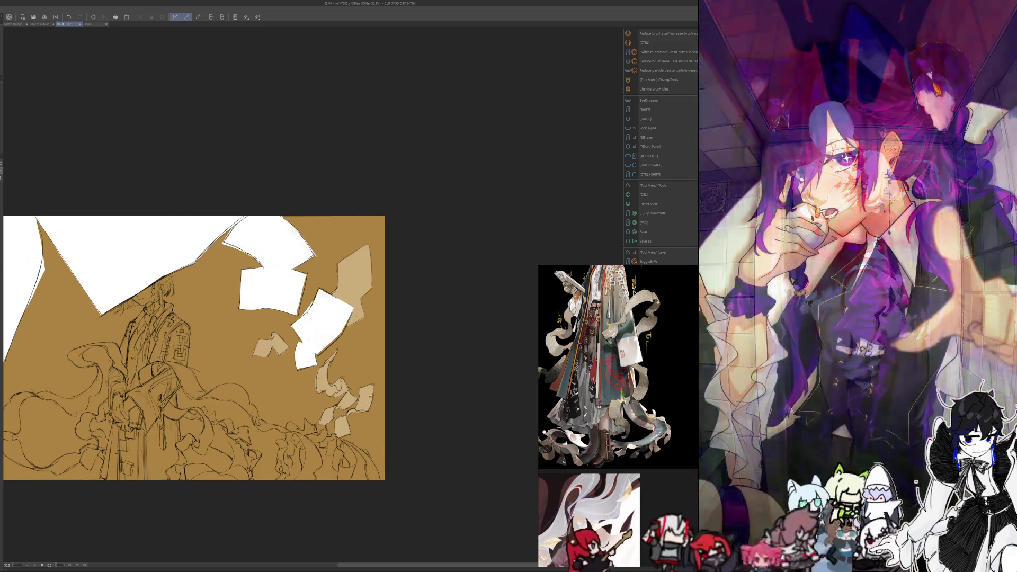
drag(212, 485, 286, 511)
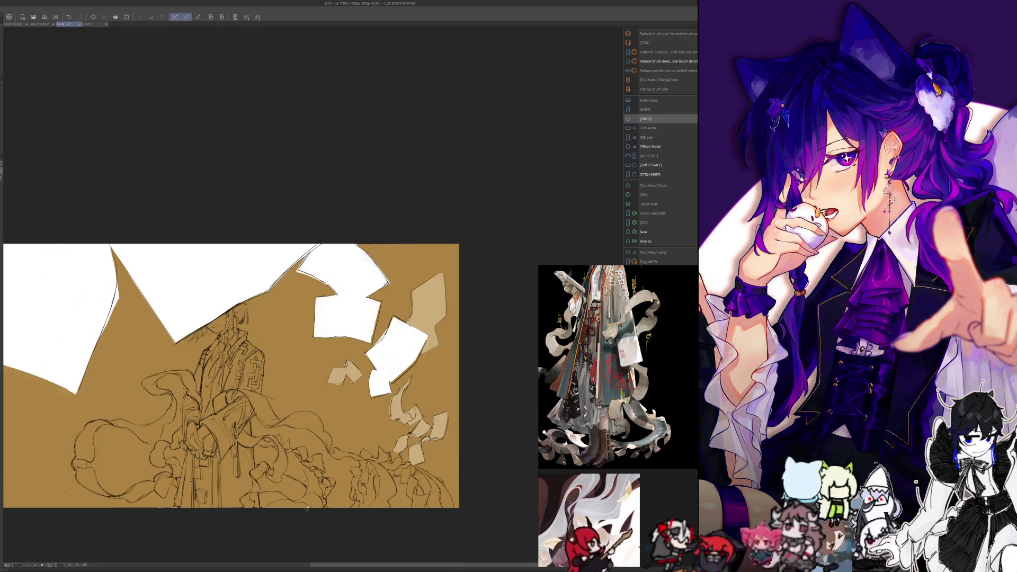
scroll(328, 408, up, 2)
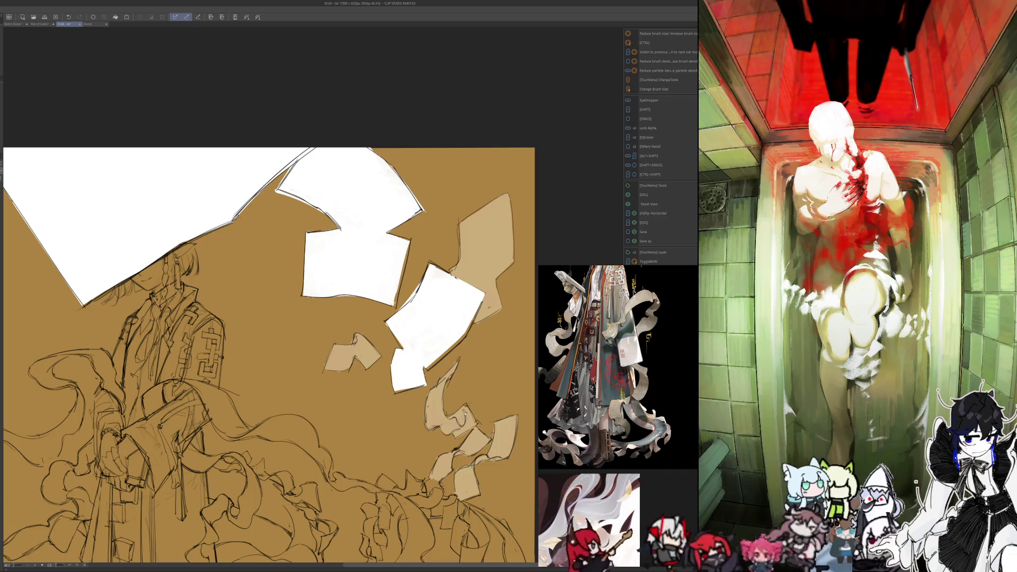
scroll(275, 465, down, 5)
mouse_move(272, 463)
mouse_down()
mouse_move(291, 495)
mouse_move(286, 523)
mouse_move(324, 551)
mouse_up()
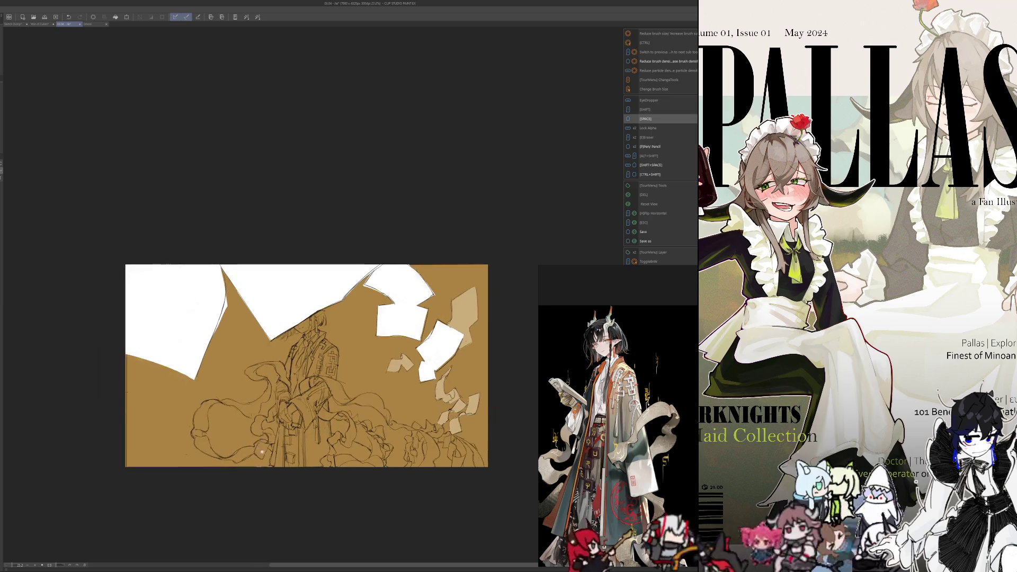
scroll(334, 406, up, 3)
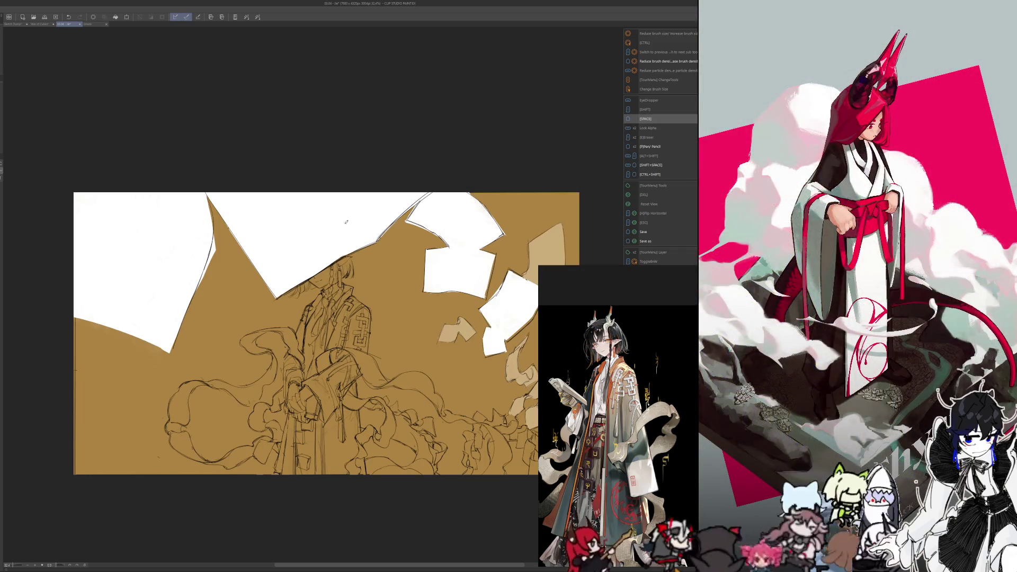
scroll(292, 213, up, 3)
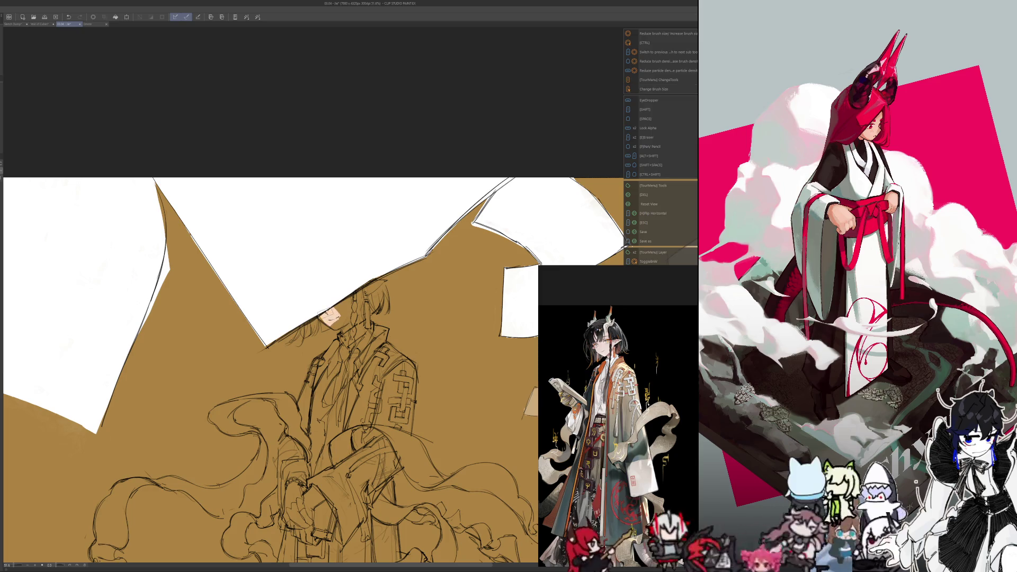
- Paint skin tone onto the character's face and hide the white paper shapes
drag(337, 305, 327, 315)
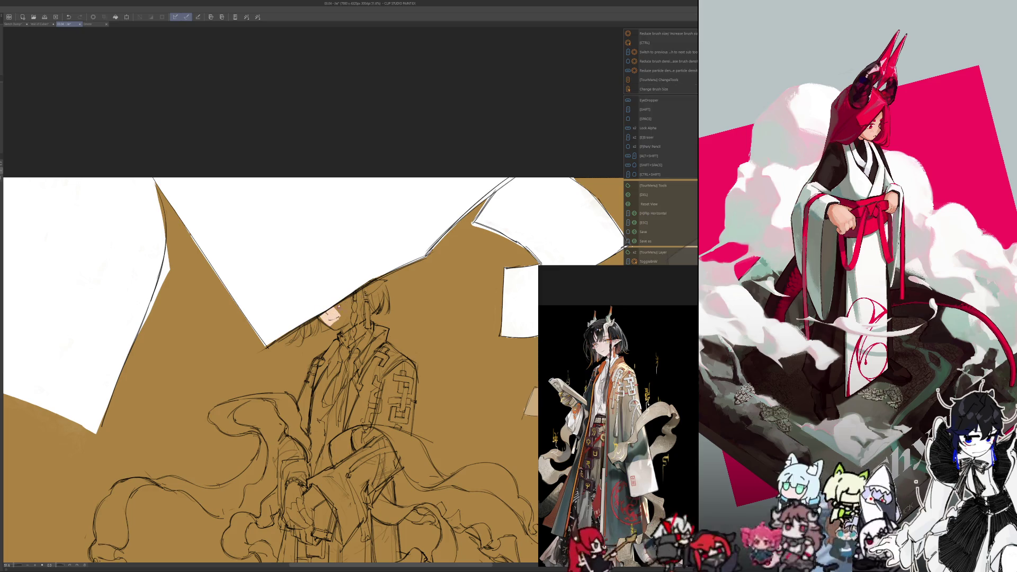
mouse_move(344, 323)
mouse_down()
mouse_move(364, 309)
mouse_move(358, 288)
mouse_up()
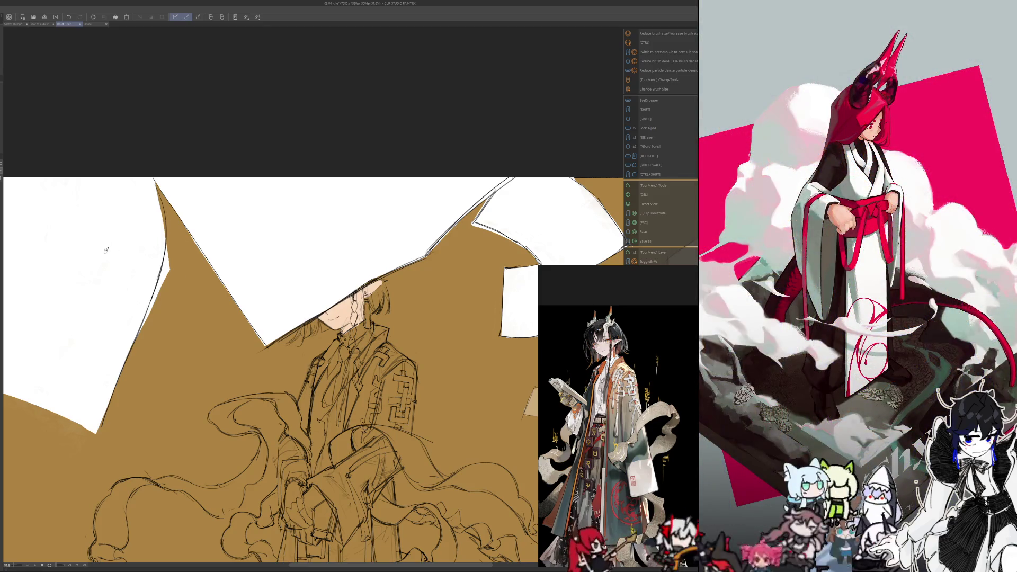
key(ctrl+z)
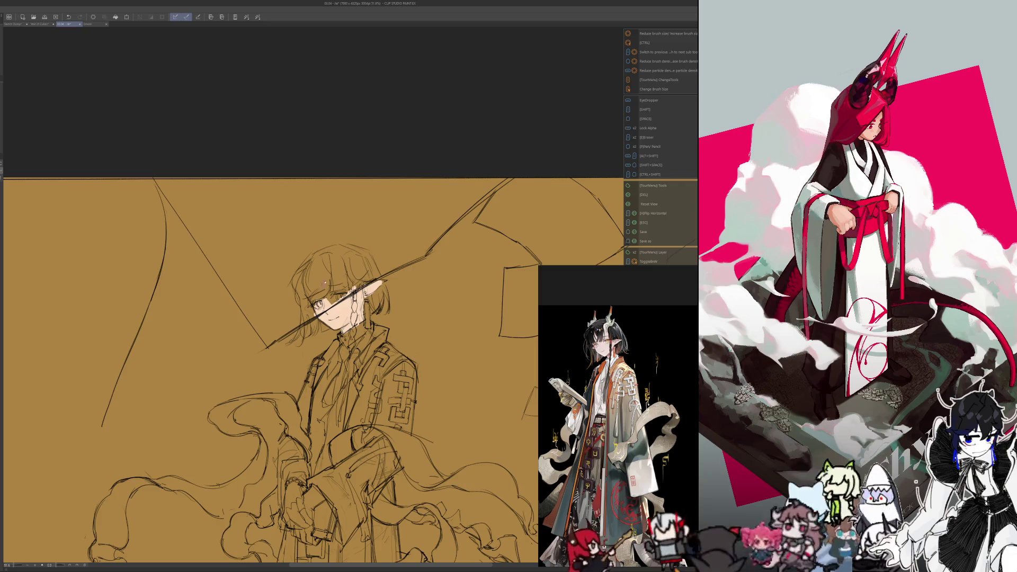
- Block in black hair over the face and up across the top of the head
drag(302, 294, 315, 331)
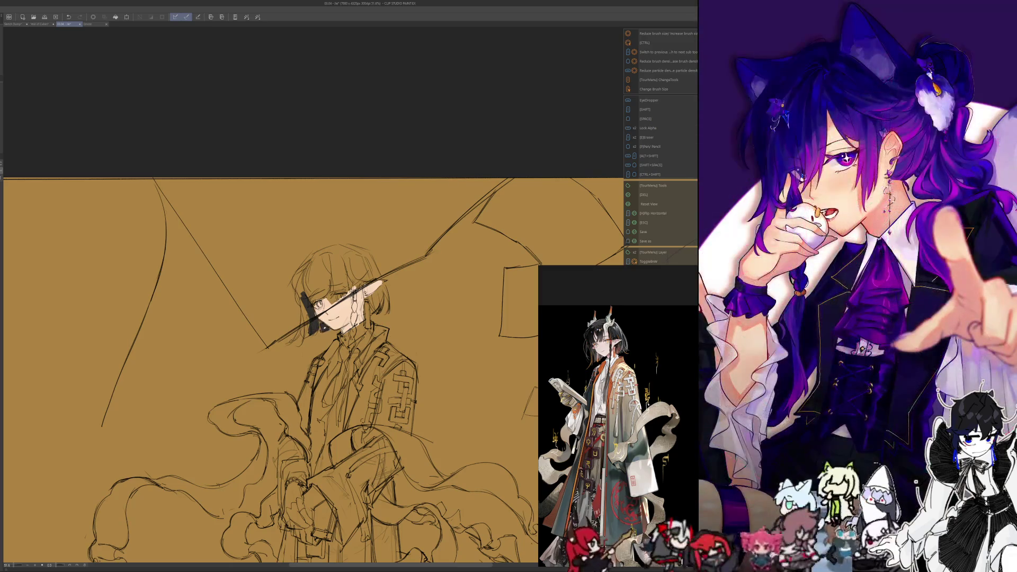
key(ctrl+alt)
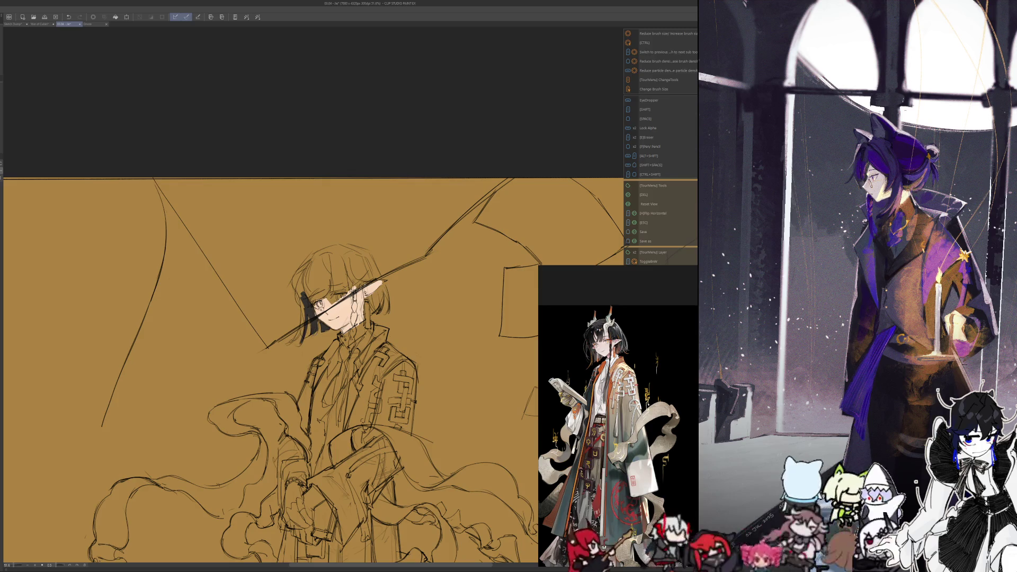
drag(304, 302, 295, 340)
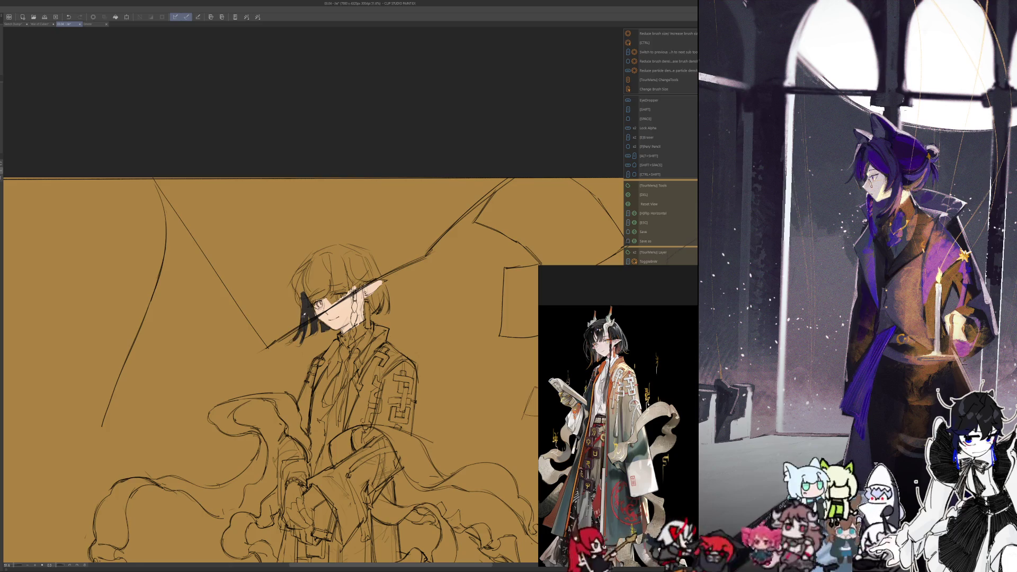
drag(302, 284, 296, 307)
mouse_move(307, 262)
mouse_down()
mouse_move(296, 285)
mouse_move(301, 297)
mouse_move(316, 288)
mouse_move(318, 298)
mouse_up()
drag(334, 250, 298, 287)
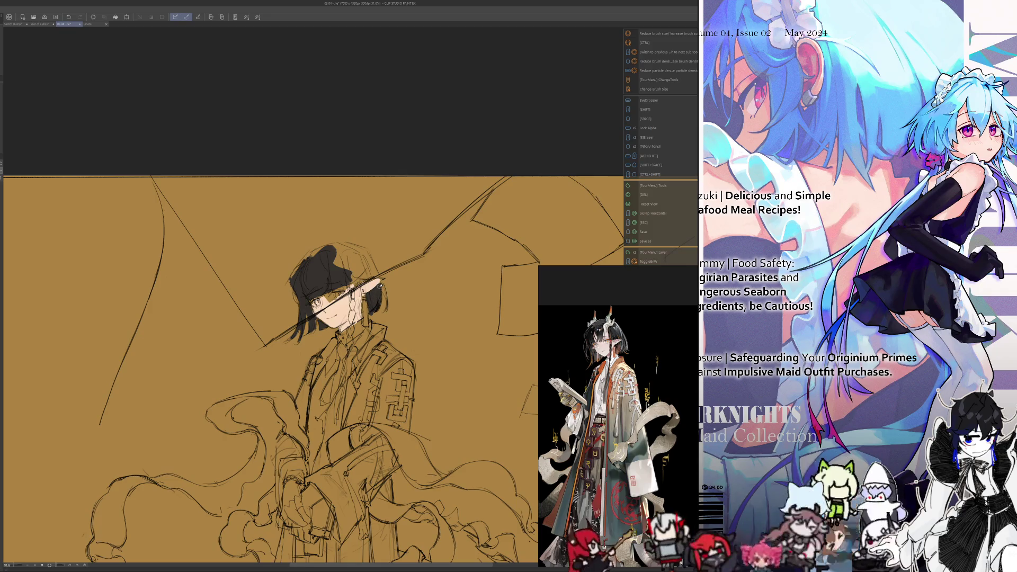
- Fill the hair on the right side, close remaining gaps, and add an orange earring
drag(381, 284, 387, 312)
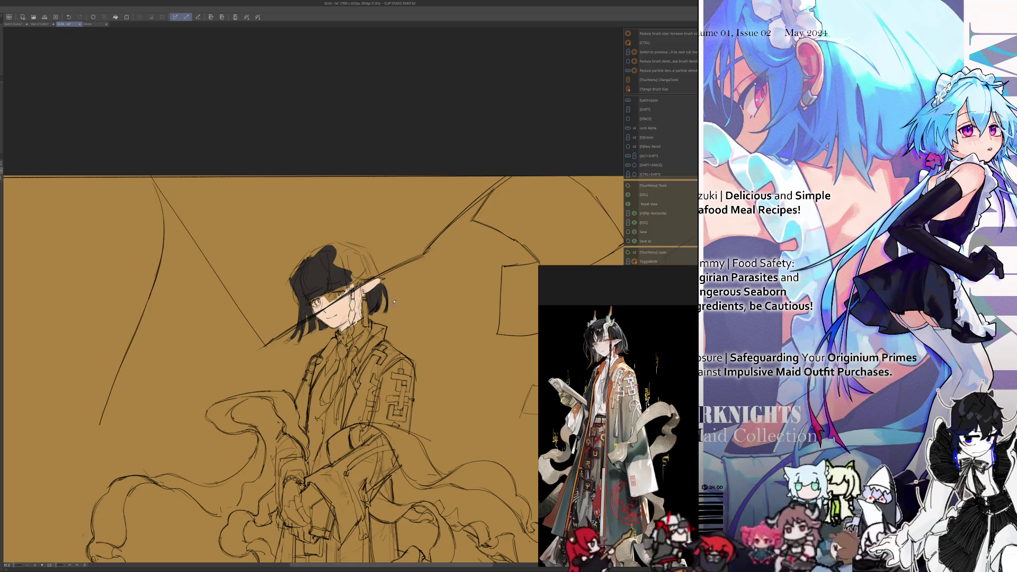
drag(368, 256, 378, 280)
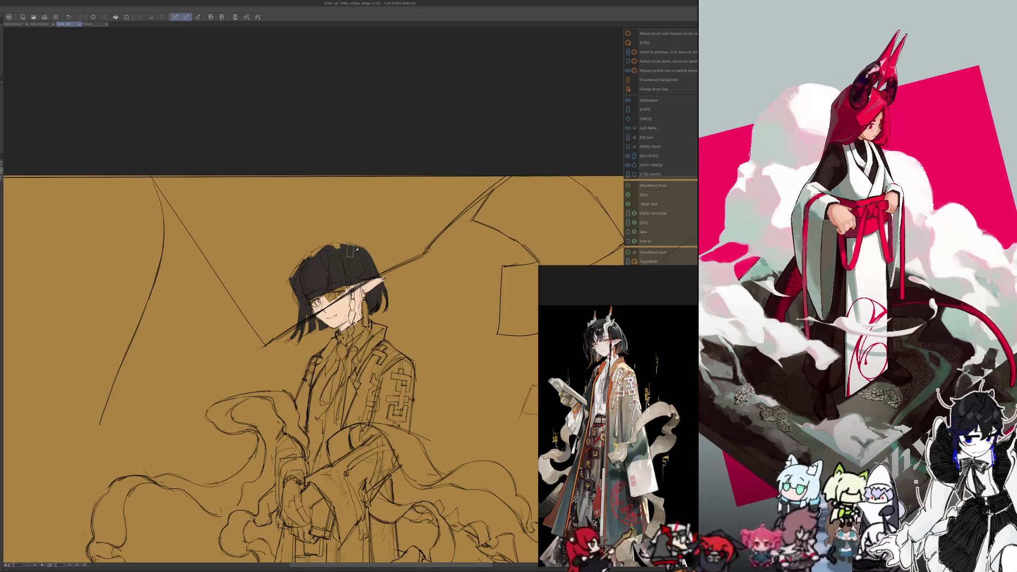
mouse_move(335, 253)
mouse_down()
mouse_move(316, 278)
mouse_move(327, 321)
mouse_up()
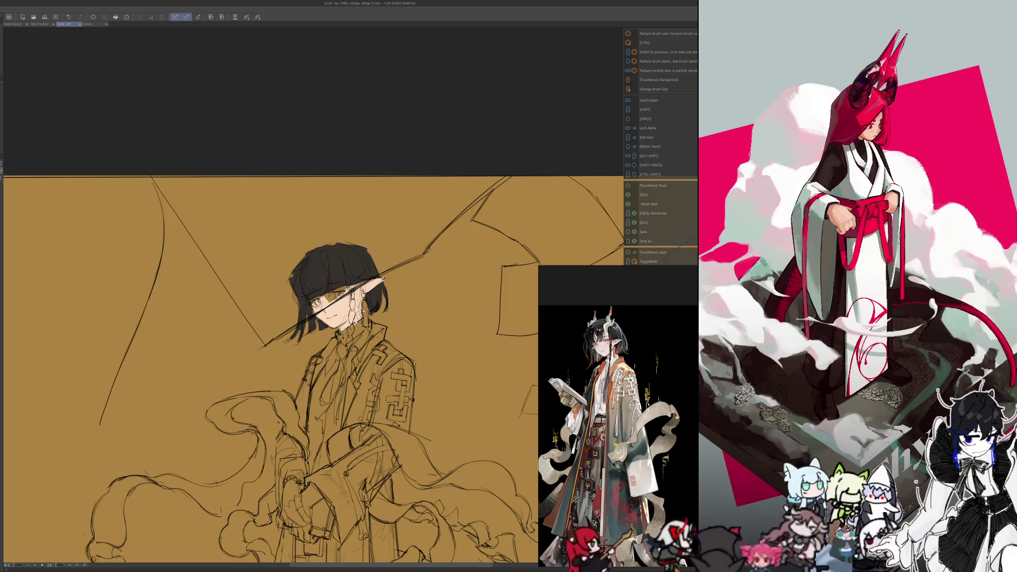
drag(365, 301, 366, 326)
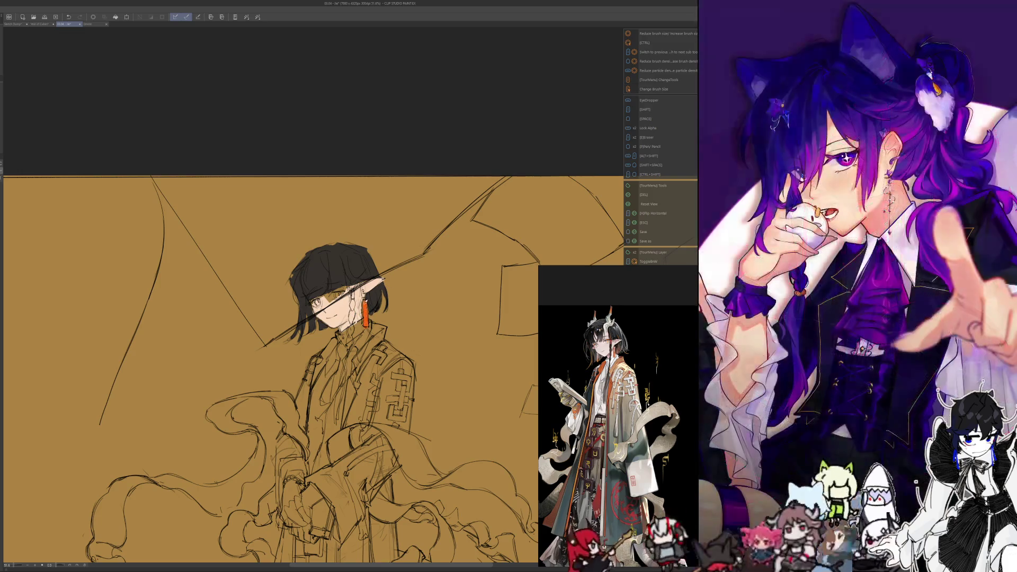
- Paint a dark braid hanging below the ear and colour the collar reddish orange
mouse_move(355, 292)
mouse_down()
mouse_move(313, 301)
mouse_move(353, 312)
mouse_move(351, 348)
mouse_up()
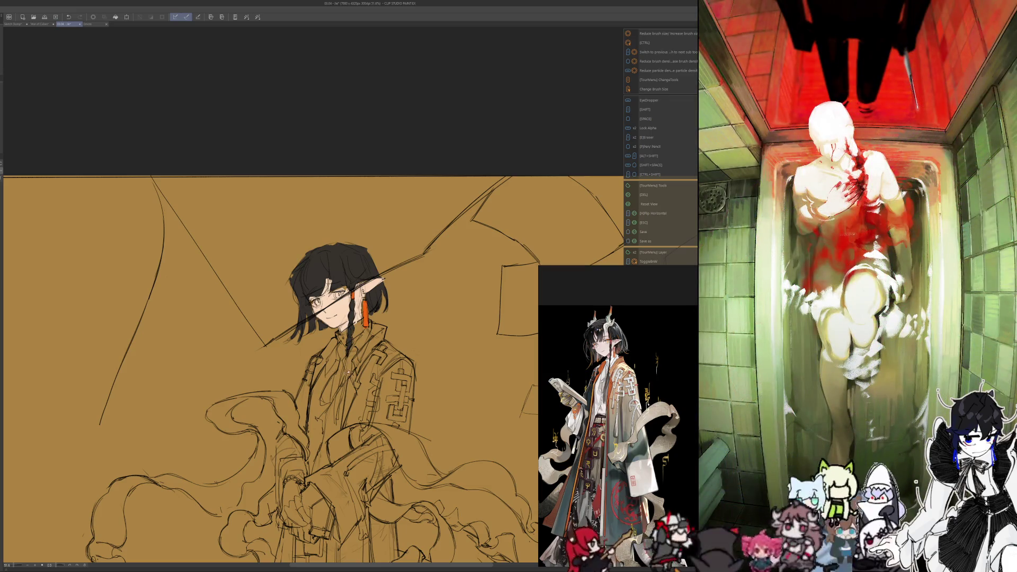
drag(348, 355, 335, 419)
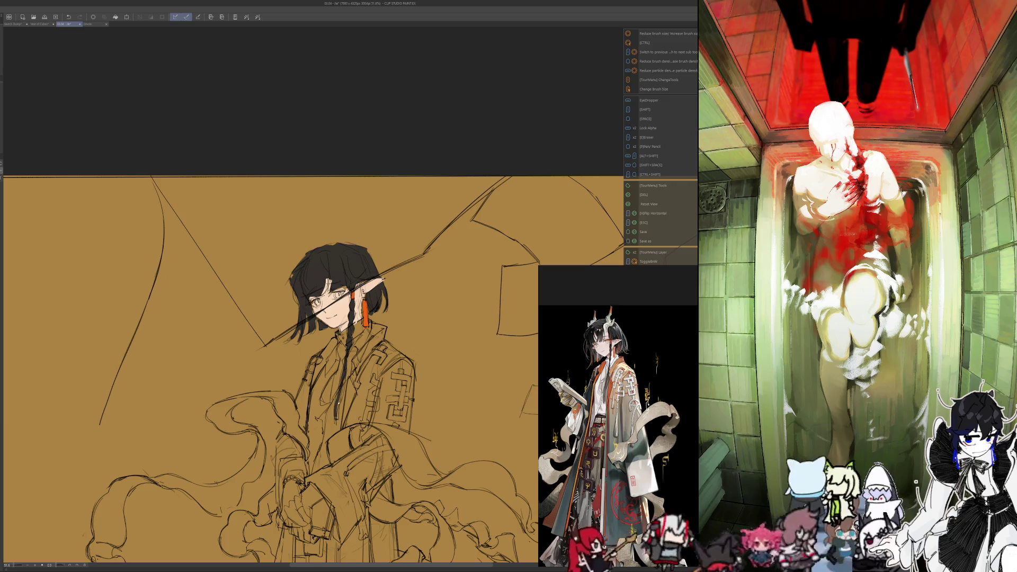
drag(346, 383, 337, 410)
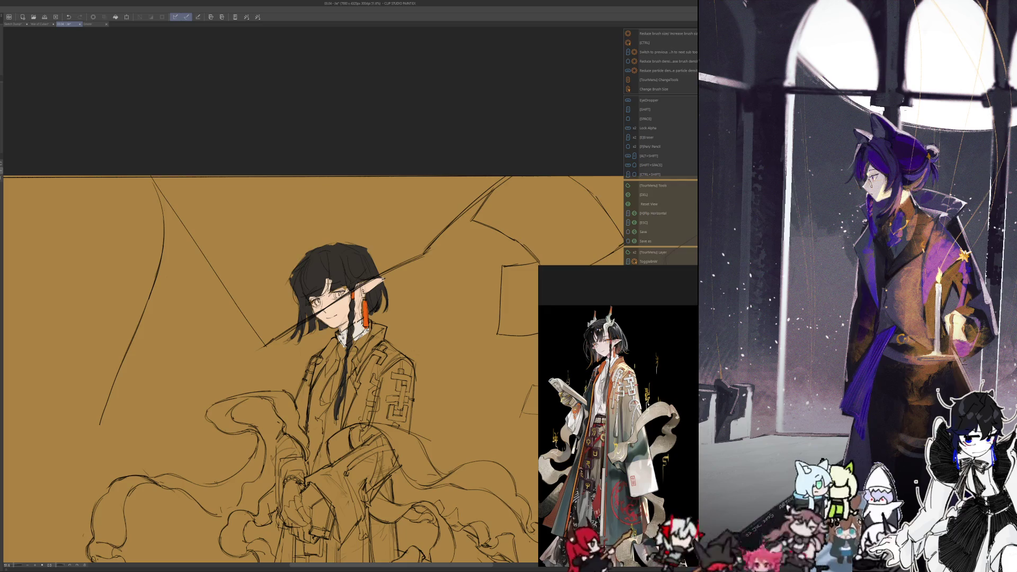
scroll(160, 231, up, 1)
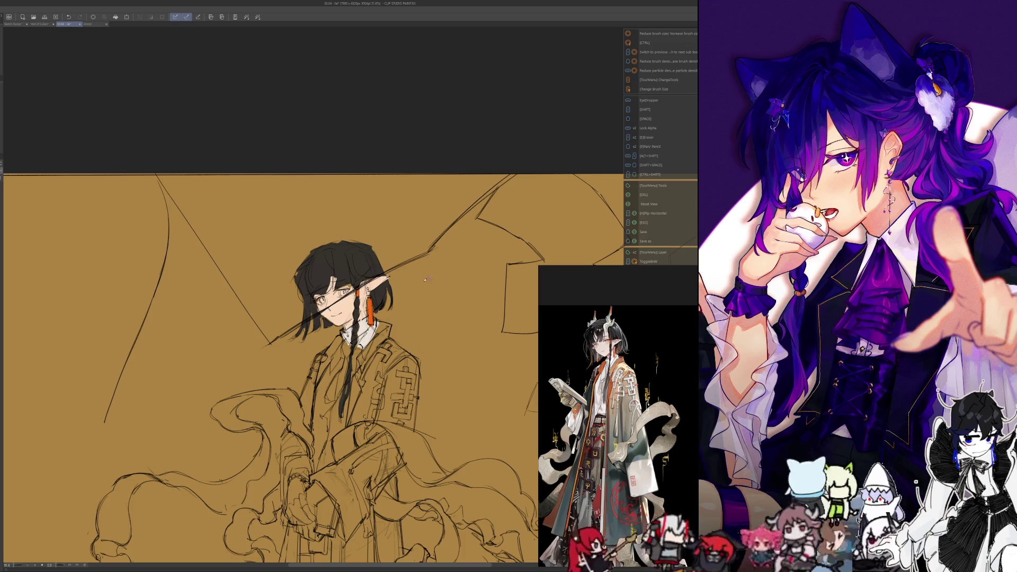
mouse_move(381, 326)
mouse_down()
mouse_move(361, 365)
mouse_move(374, 341)
mouse_up()
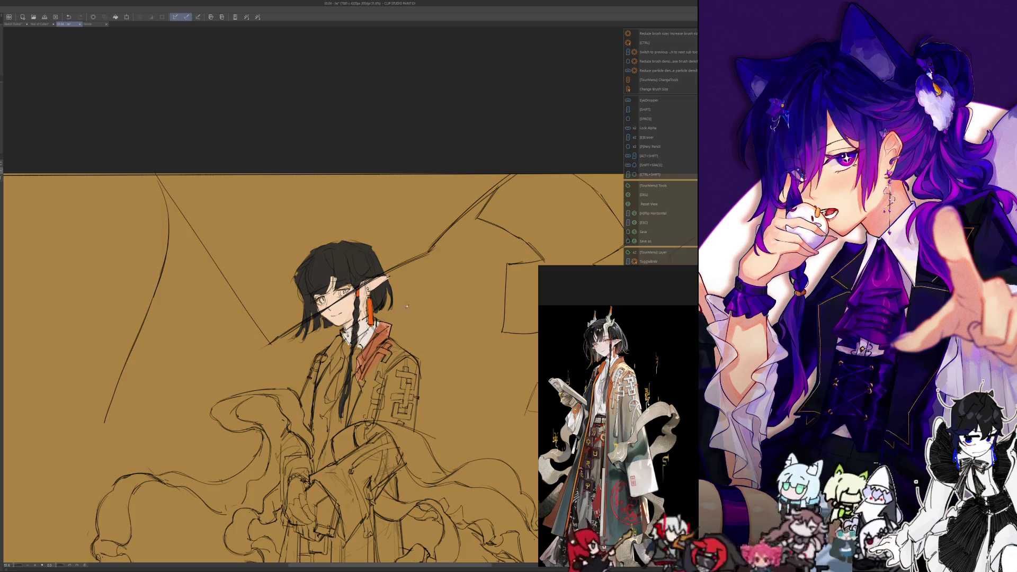
- Sample orange from the canvas and paint it over the sleeve and jacket
key(alt)
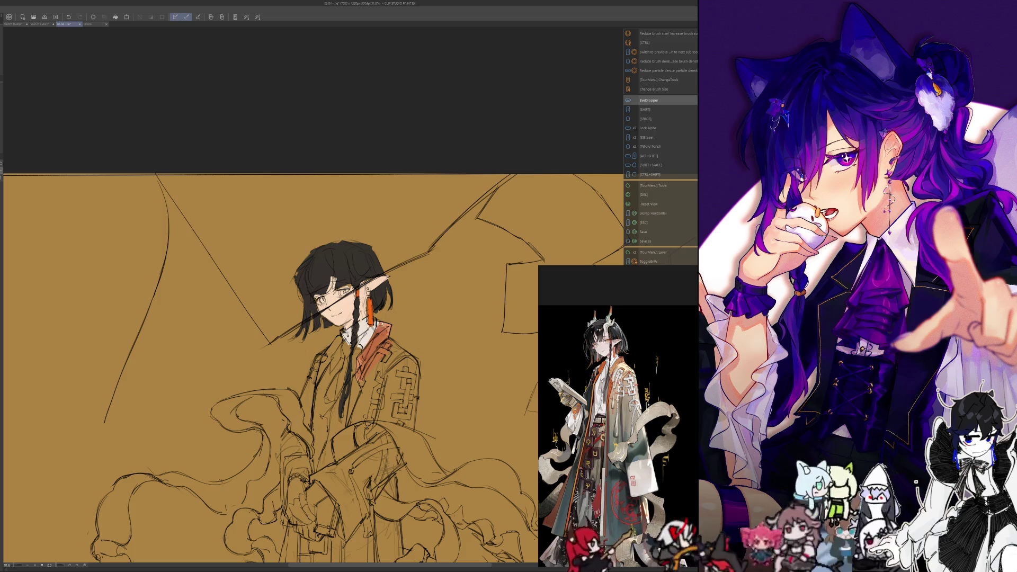
key(alt+shift)
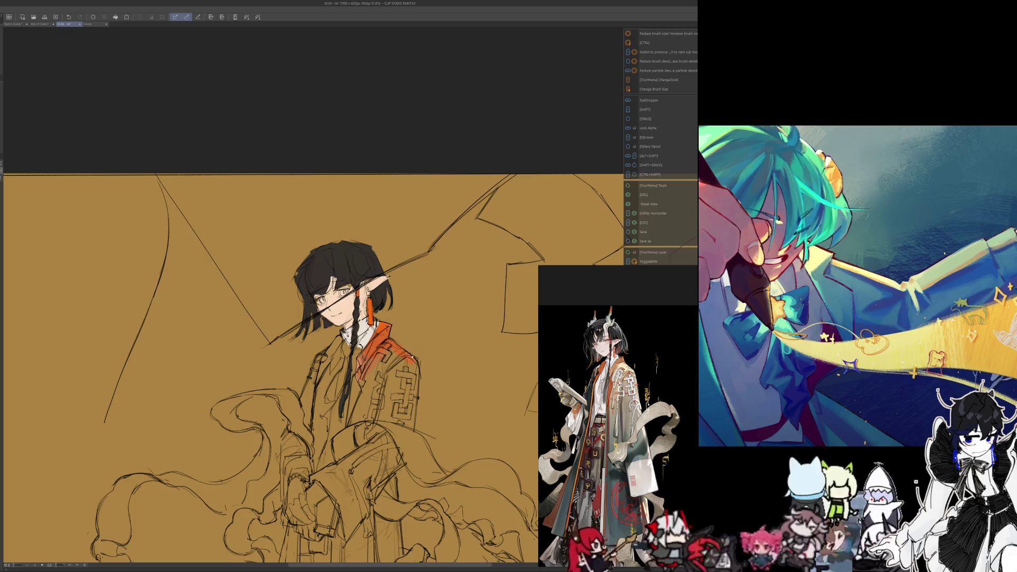
drag(406, 362, 389, 398)
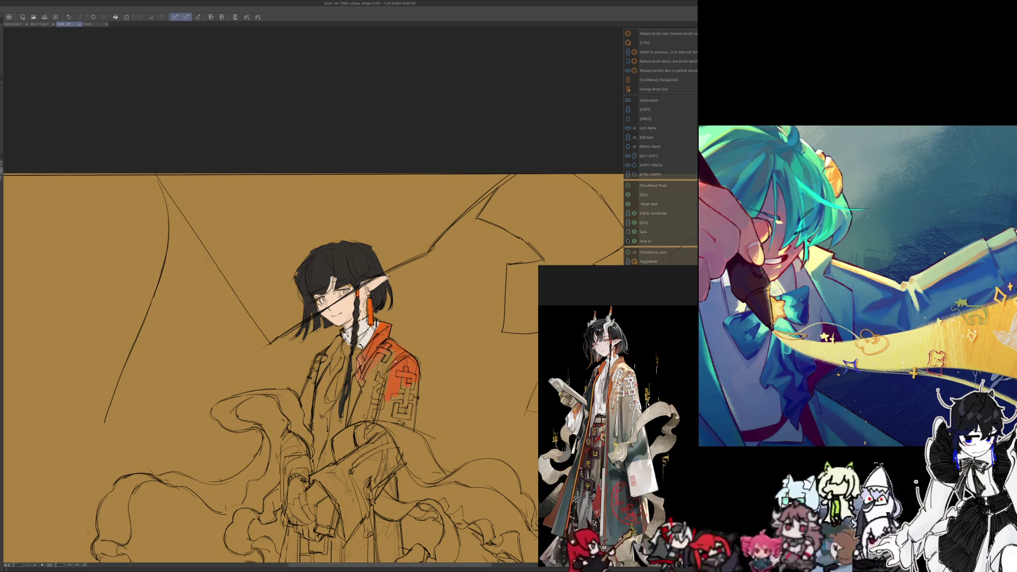
mouse_move(386, 362)
mouse_down()
mouse_move(374, 398)
mouse_move(365, 394)
mouse_up()
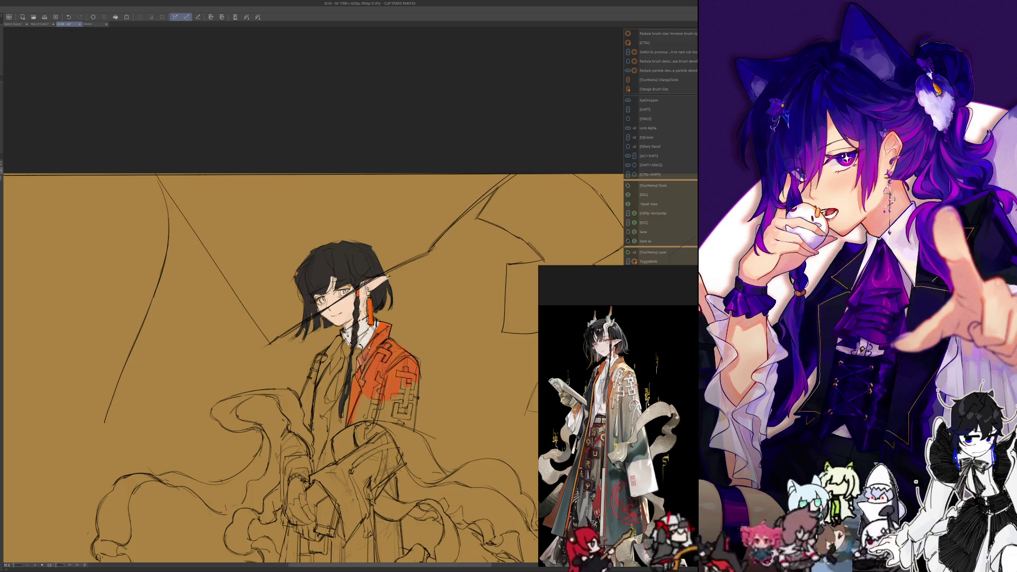
key(alt)
alt+click(364, 358)
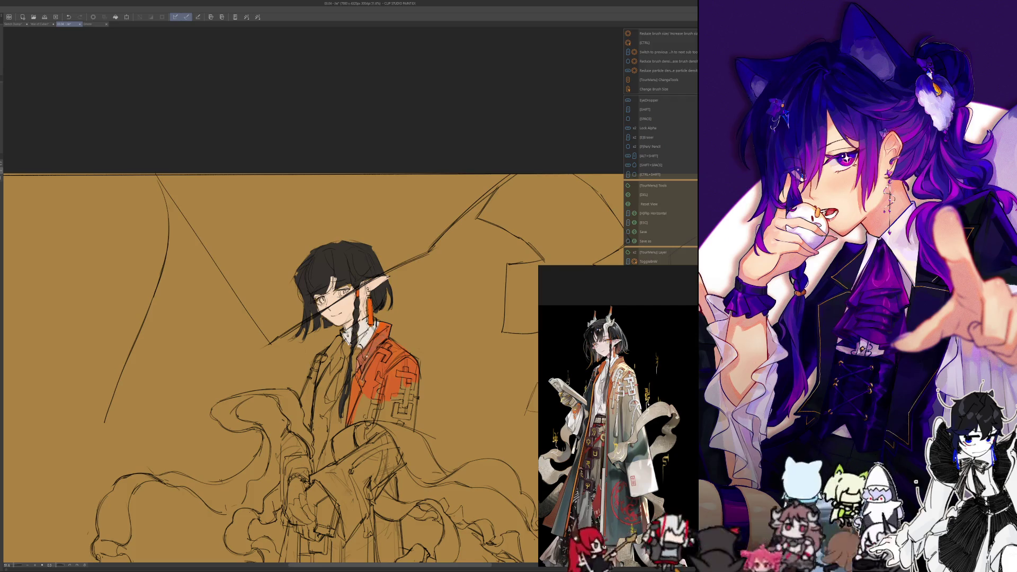
- Paint red-orange over the jacket and add grey shading to its lower side
key(ctrl+alt)
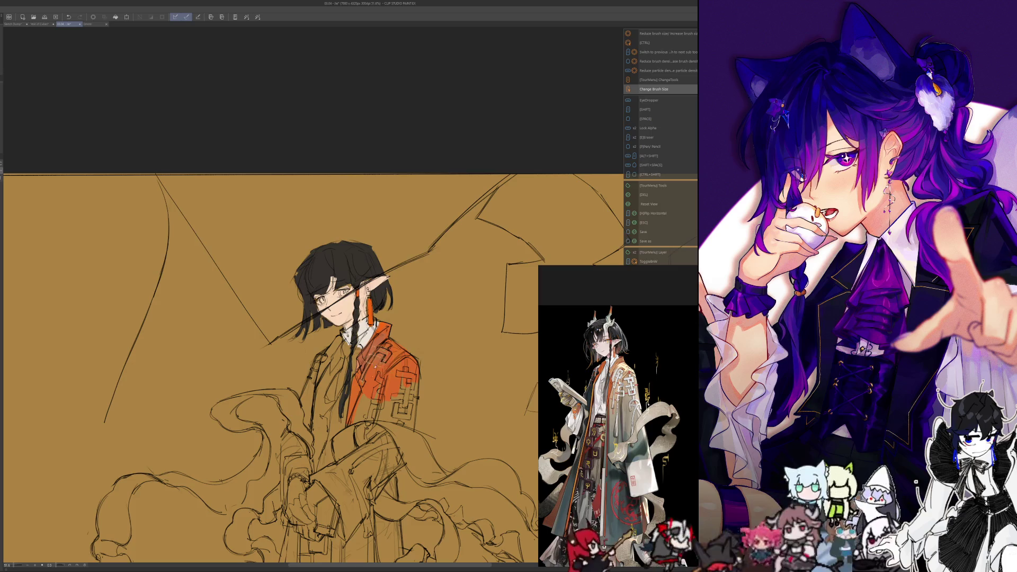
drag(409, 388, 413, 419)
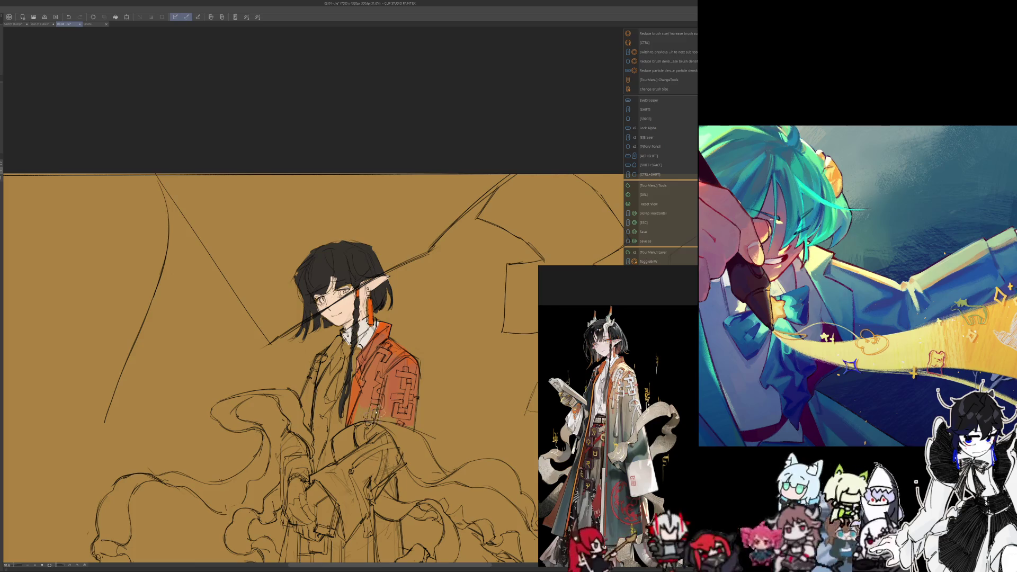
key(ctrl+alt)
key(alt)
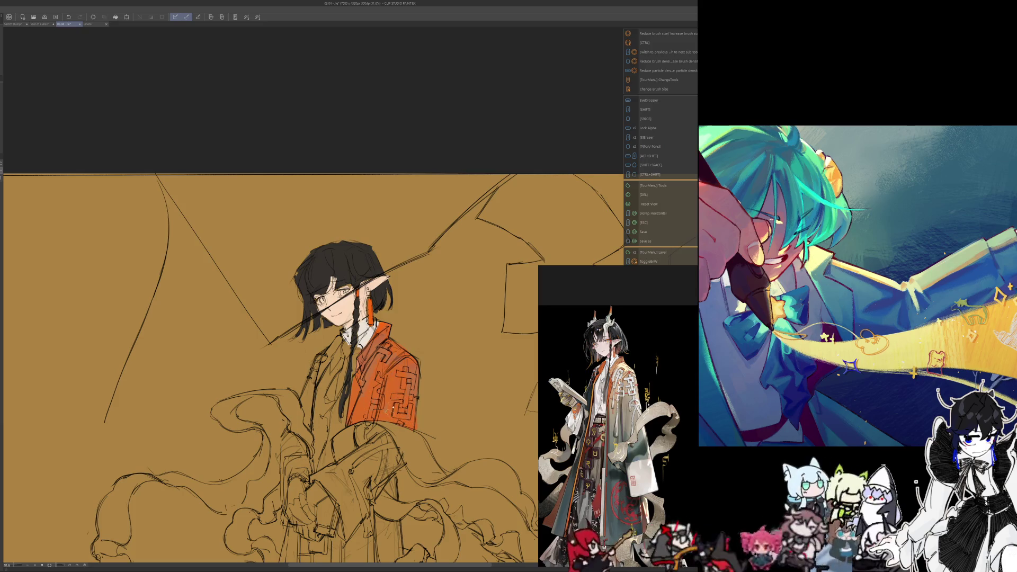
drag(408, 339, 427, 265)
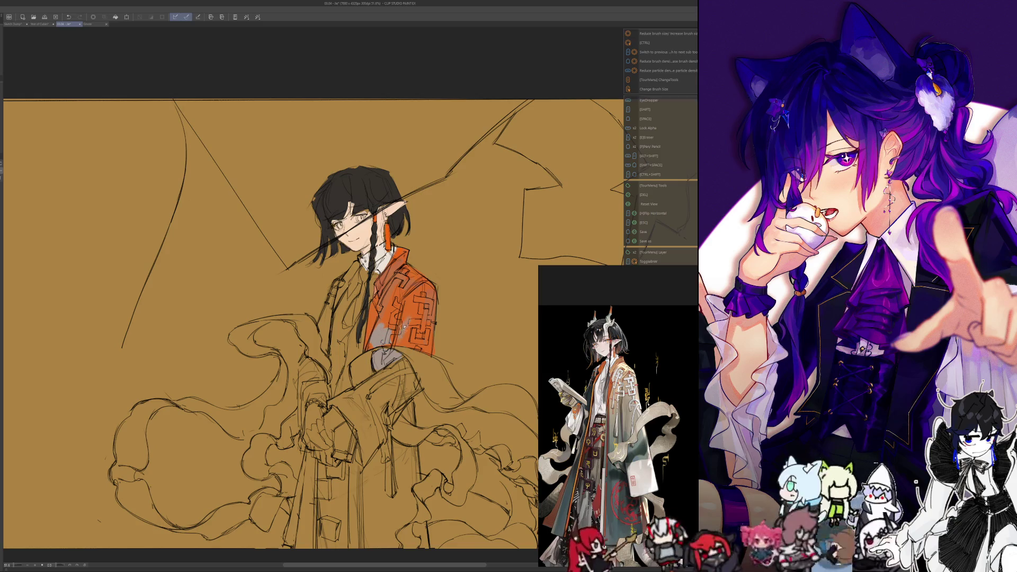
mouse_move(405, 317)
mouse_down()
mouse_move(412, 346)
mouse_move(424, 338)
mouse_move(429, 348)
mouse_up()
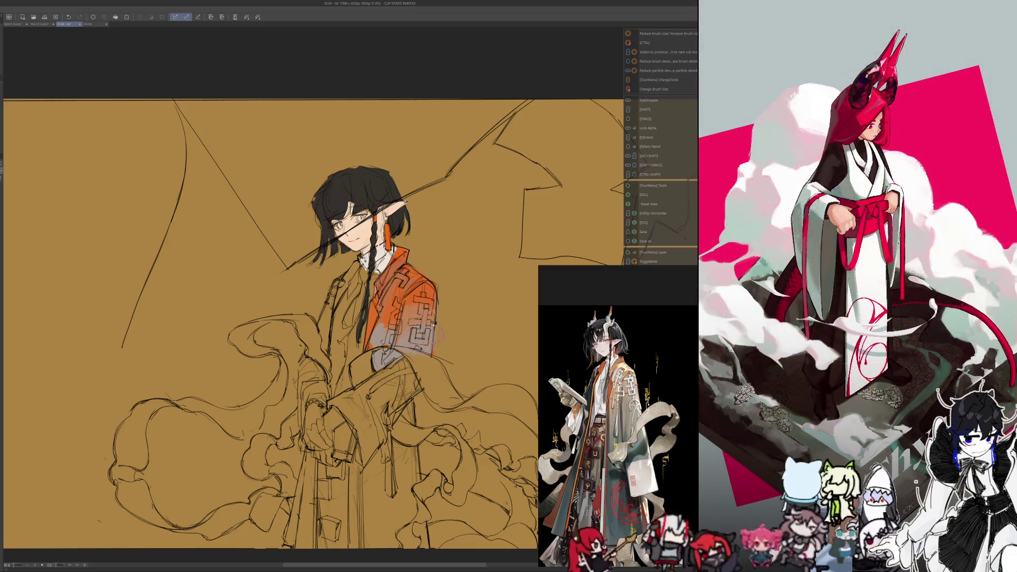
- Shade the sleeve in pinkish grey and bring more of it into view
mouse_move(406, 365)
mouse_down()
mouse_move(389, 394)
mouse_move(397, 401)
mouse_move(374, 429)
mouse_up()
drag(373, 382, 354, 422)
drag(499, 377, 517, 322)
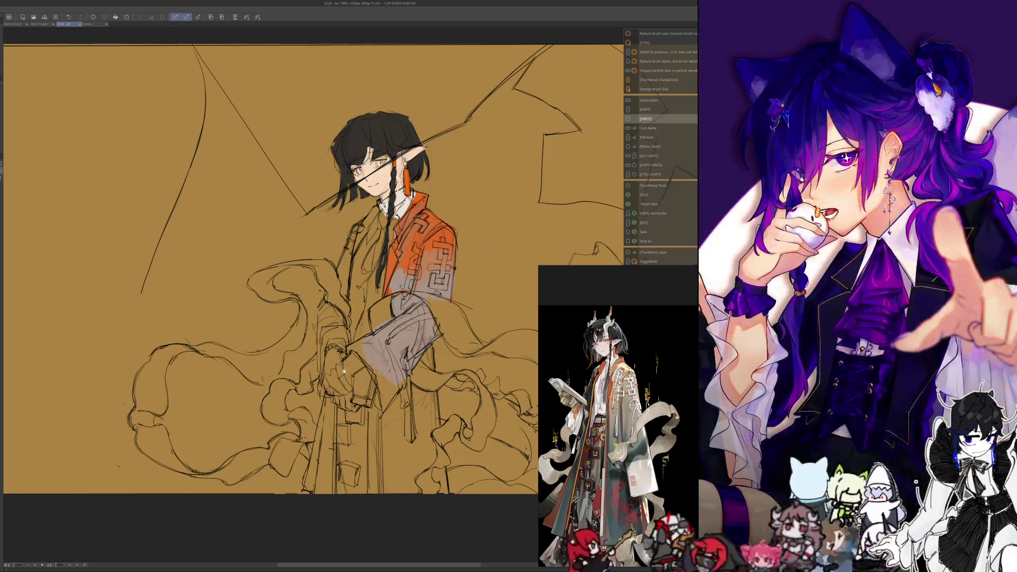
scroll(350, 263, down, 1)
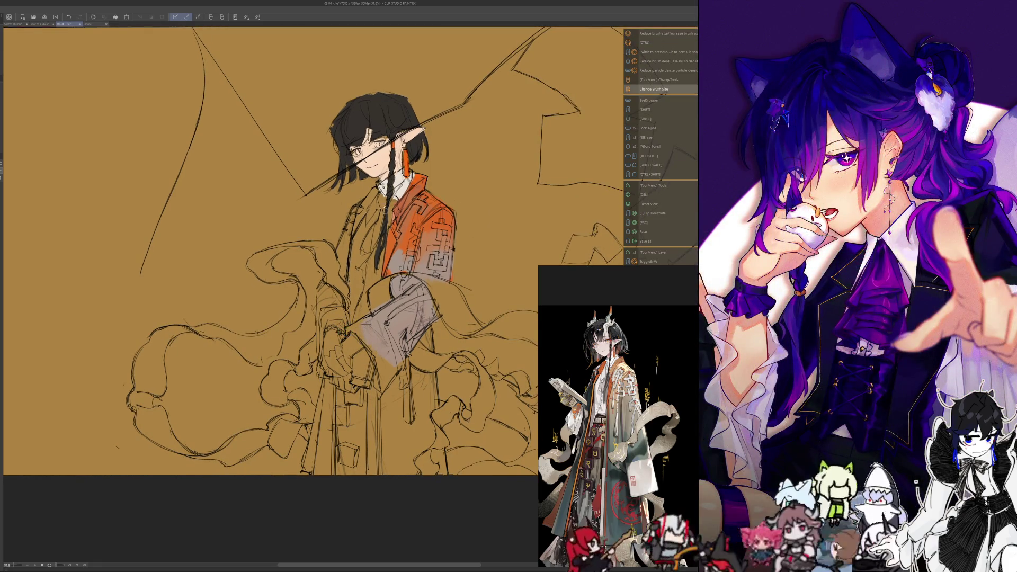
- Sample a white from the canvas and paint the cuff on the big sleeve
key(alt)
mouse_move(368, 321)
mouse_down()
mouse_move(346, 337)
mouse_move(355, 360)
mouse_up()
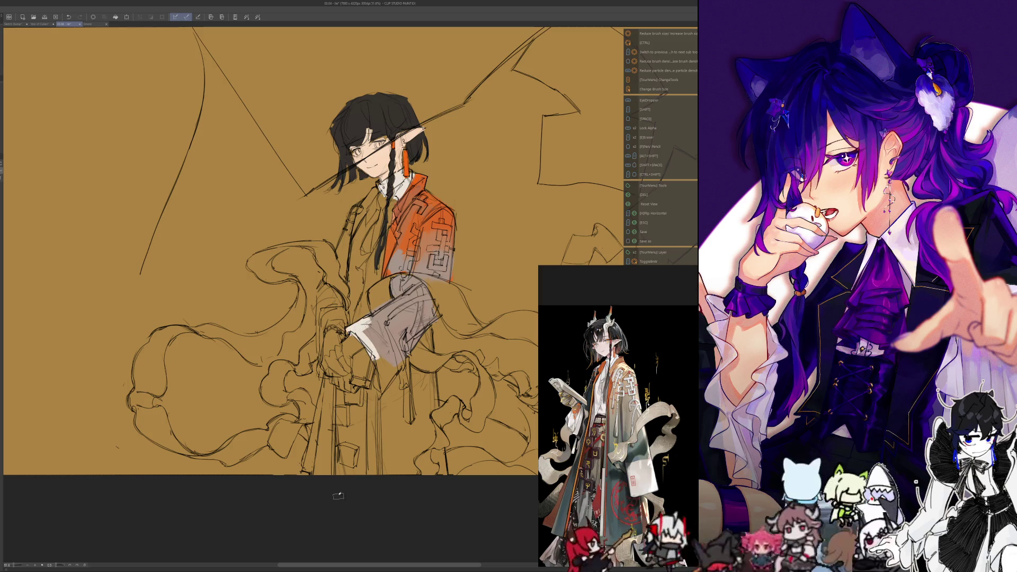
mouse_move(364, 331)
mouse_down()
mouse_move(385, 397)
mouse_move(389, 381)
mouse_up()
drag(382, 346, 389, 374)
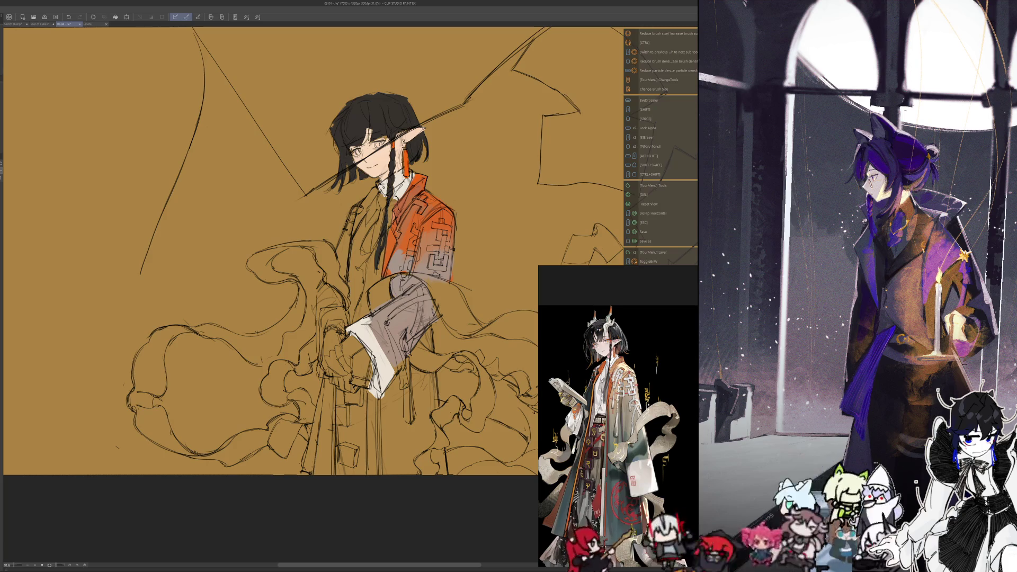
- Brush teal across the lower part of the big sleeve, filling the gaps
mouse_move(365, 318)
mouse_down()
mouse_move(404, 359)
mouse_move(413, 355)
mouse_up()
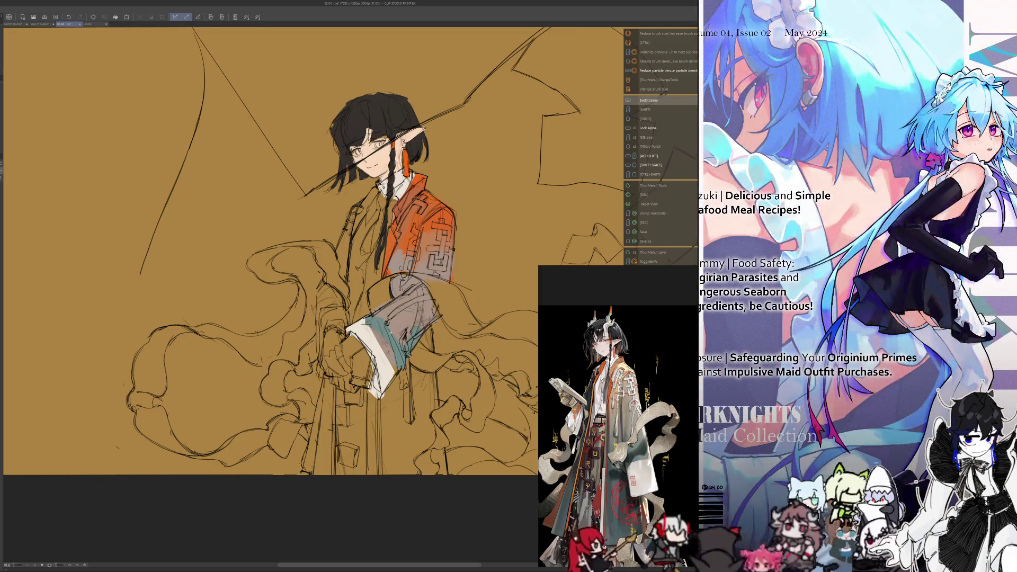
mouse_move(393, 343)
mouse_down()
mouse_move(426, 310)
mouse_move(403, 301)
mouse_up()
mouse_move(364, 334)
mouse_down()
mouse_move(379, 318)
mouse_move(431, 308)
mouse_up()
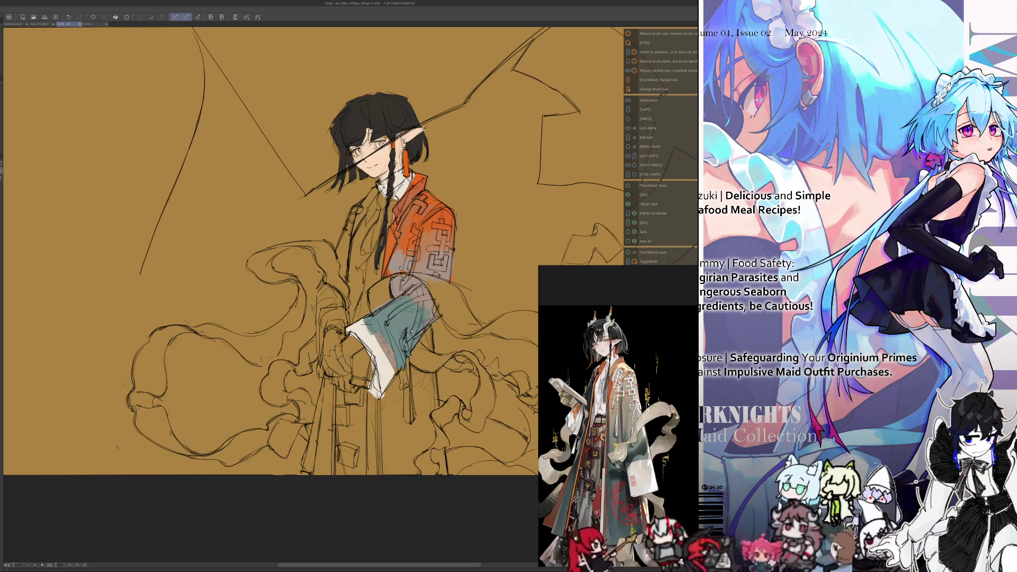
mouse_move(396, 337)
mouse_down()
mouse_move(411, 323)
mouse_move(360, 323)
mouse_up()
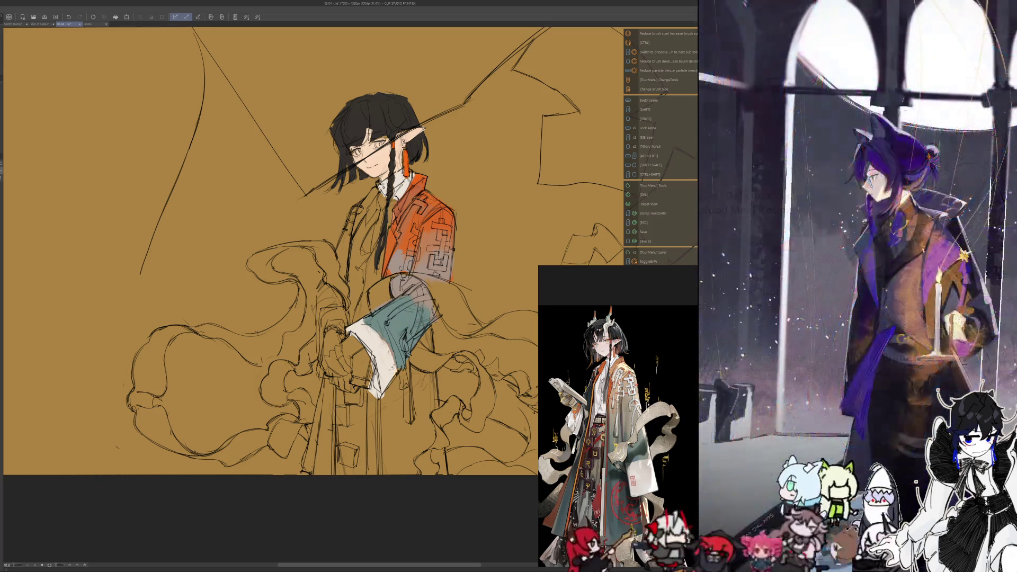
- Mirror the canvas view, sample teal and carry it down the lower coat below the hand
key(h)
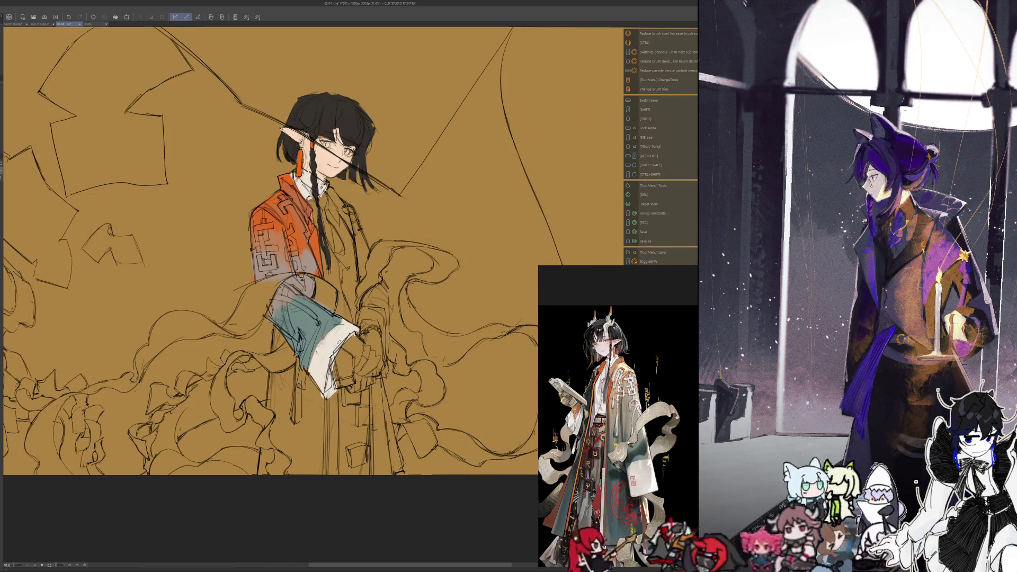
alt+click(338, 331)
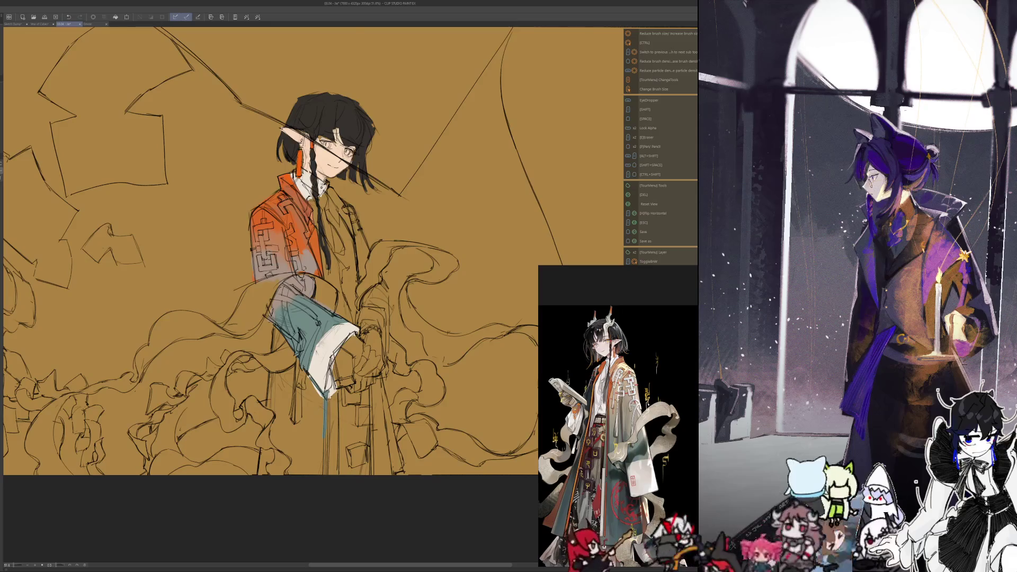
drag(312, 397, 308, 441)
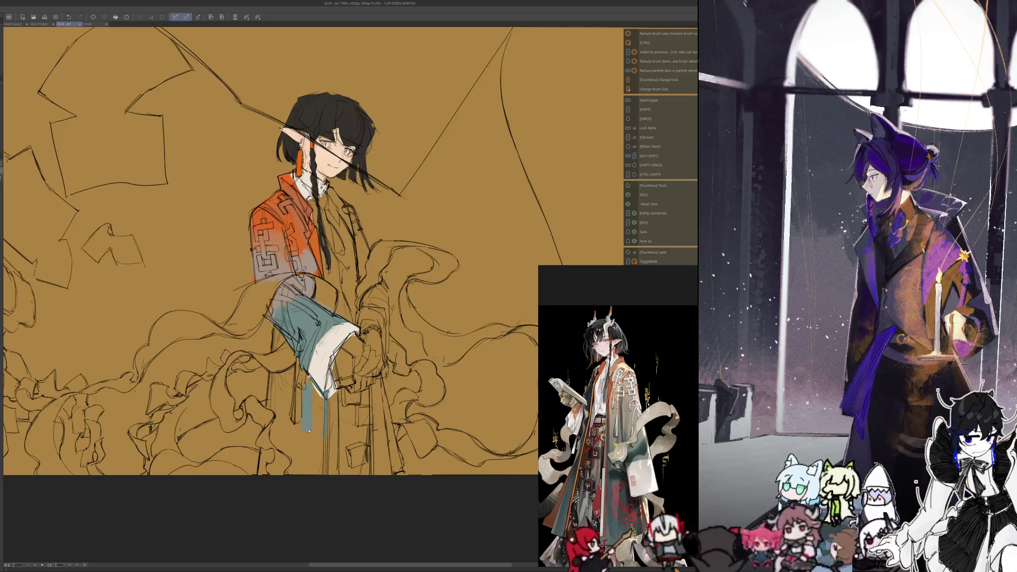
drag(315, 450, 318, 474)
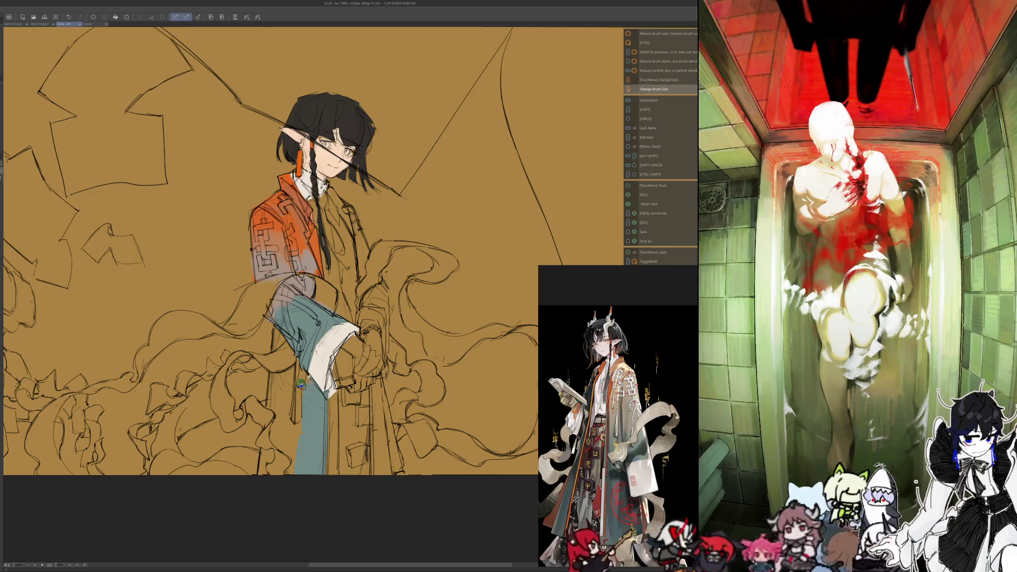
- Add dark lines down the teal lower coat and beside the sleeve, then unmirror the view
drag(310, 376, 320, 434)
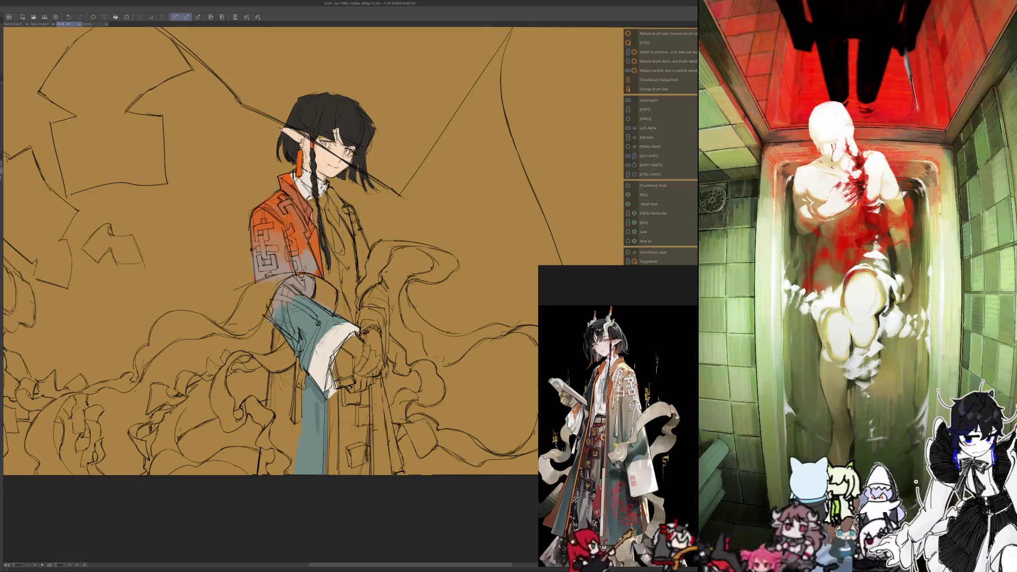
mouse_move(307, 387)
mouse_down()
mouse_move(323, 406)
mouse_move(306, 471)
mouse_up()
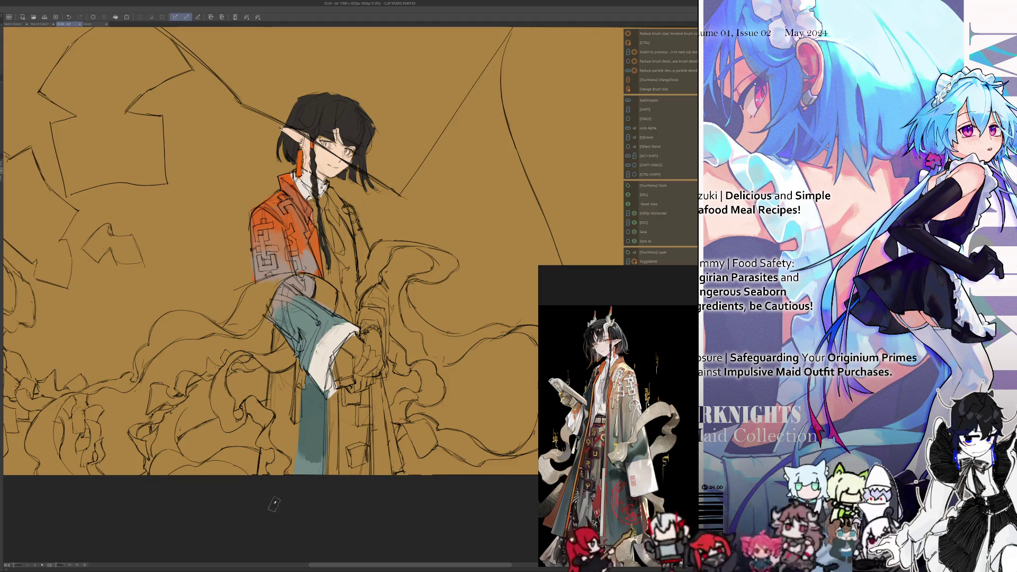
mouse_move(281, 374)
mouse_down()
mouse_move(269, 385)
mouse_move(294, 381)
mouse_move(302, 429)
mouse_move(278, 441)
mouse_move(272, 406)
mouse_up()
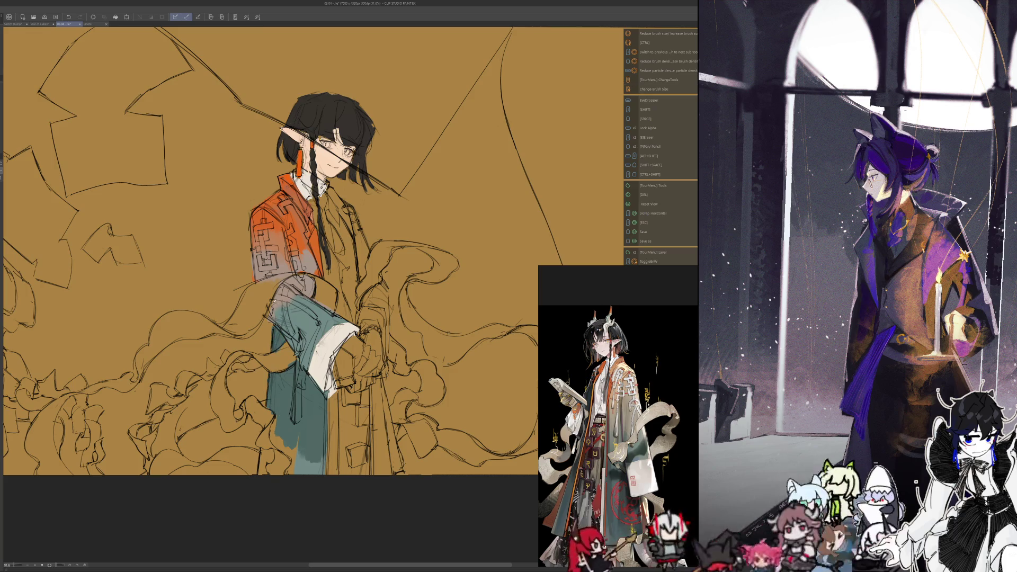
key(h)
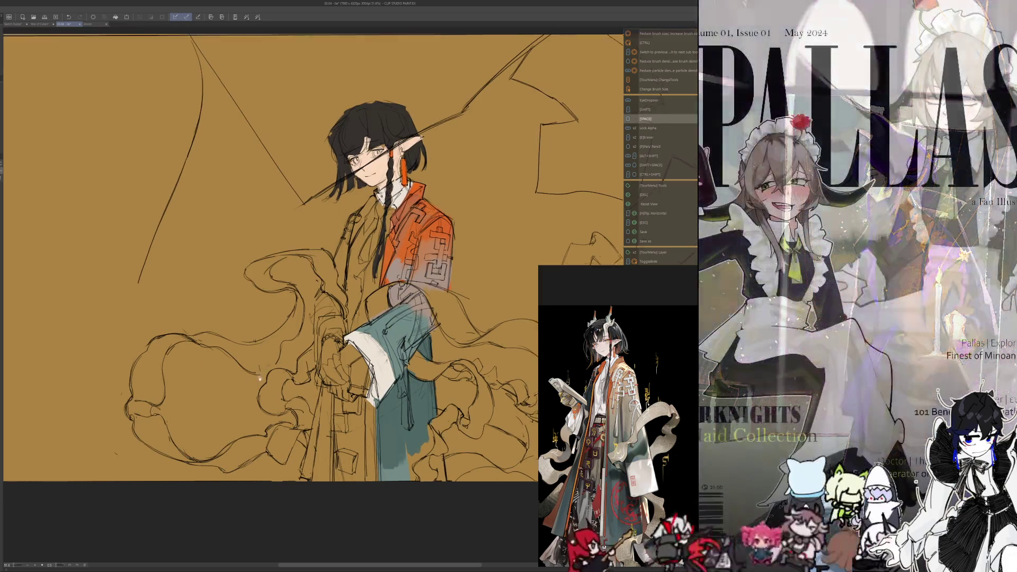
scroll(270, 258, up, 1)
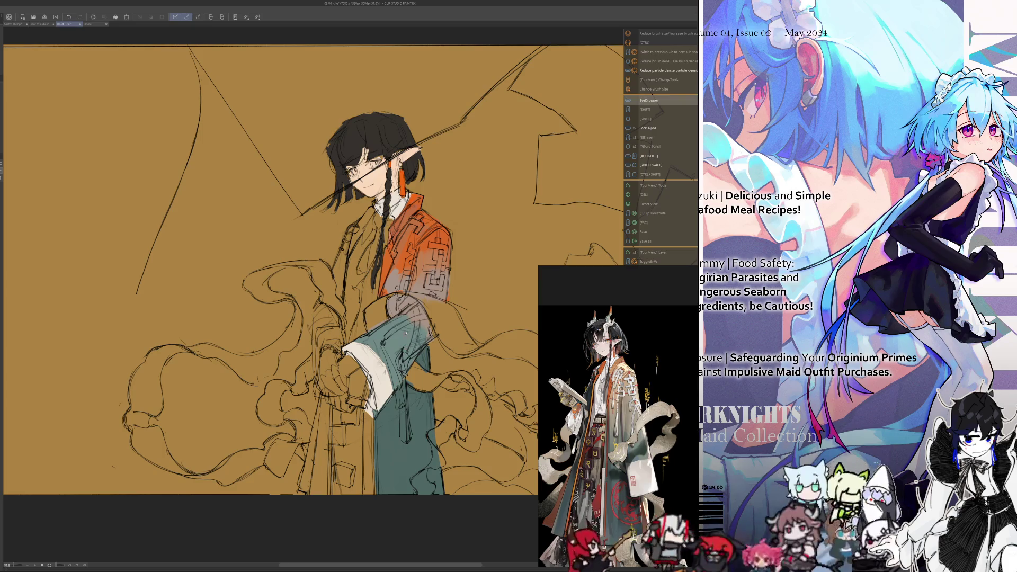
- Add small light and dark touches on the teal sleeve and straighten the canvas rotation
mouse_move(401, 330)
mouse_down()
mouse_move(413, 354)
mouse_move(390, 351)
mouse_move(396, 366)
mouse_up()
mouse_move(417, 312)
mouse_down()
mouse_move(400, 344)
mouse_move(369, 350)
mouse_move(384, 343)
mouse_move(397, 369)
mouse_move(407, 364)
mouse_move(397, 366)
mouse_move(371, 312)
mouse_up()
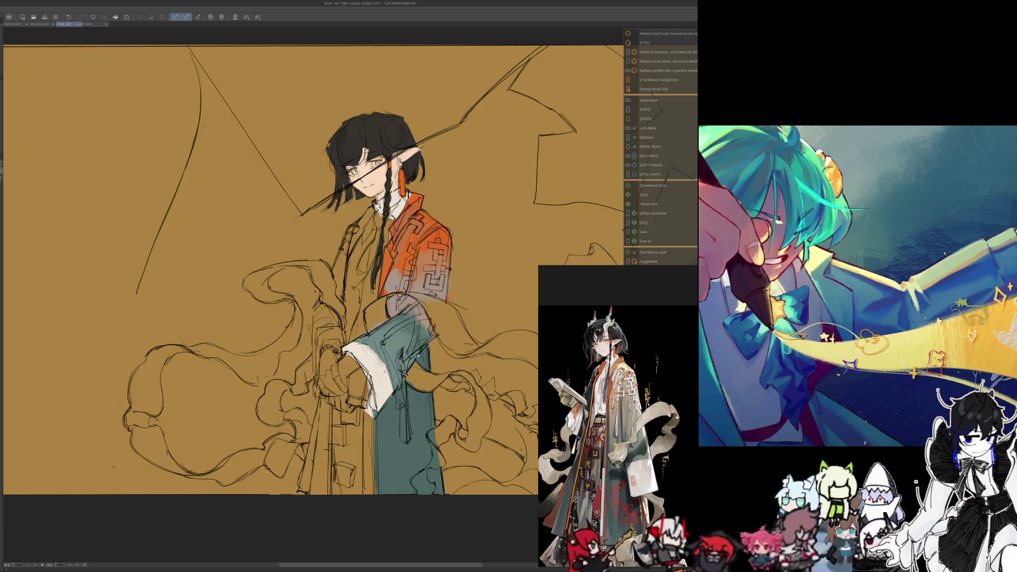
key(alt)
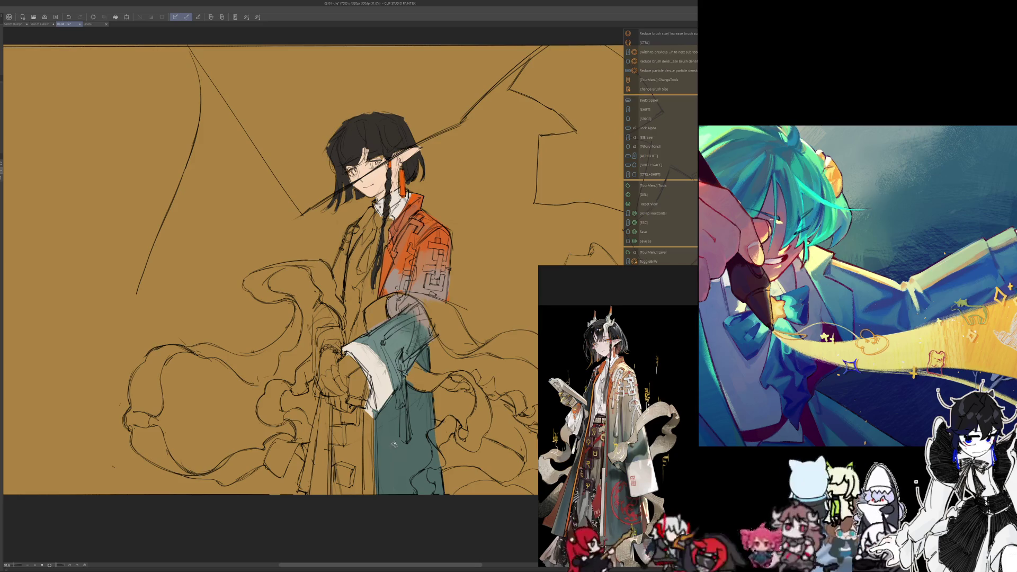
drag(318, 271, 350, 291)
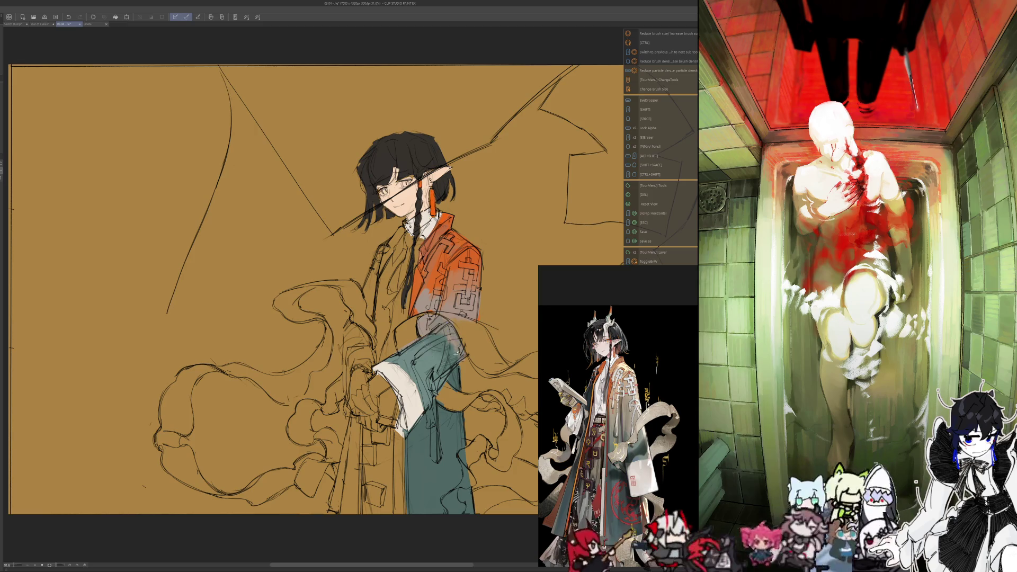
key(alt)
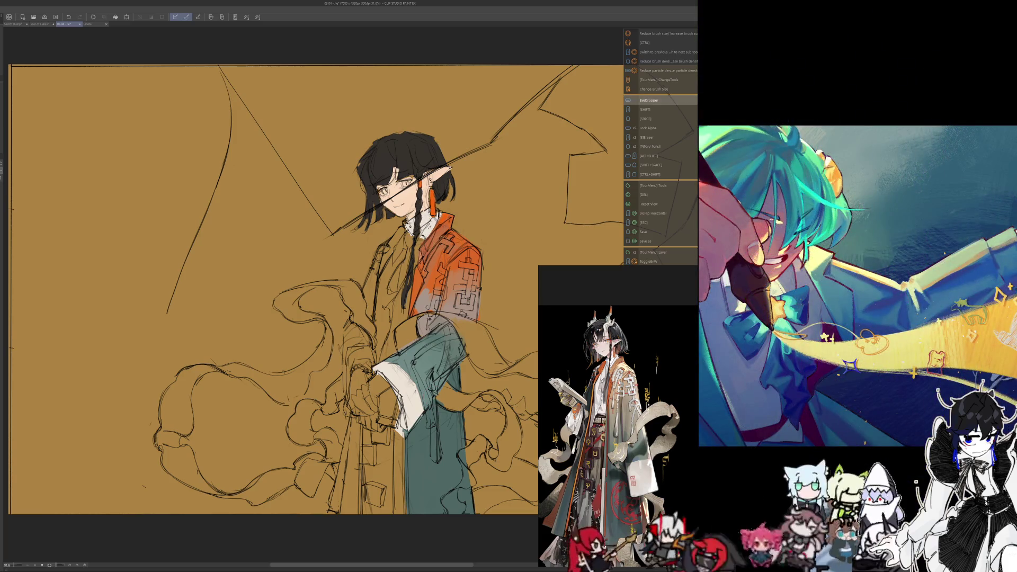
- Paint the white shirt collar and front under the chin, then zoom out to frame the upper body
mouse_move(402, 233)
mouse_down()
mouse_move(406, 259)
mouse_move(389, 269)
mouse_move(376, 320)
mouse_move(406, 253)
mouse_move(388, 296)
mouse_up()
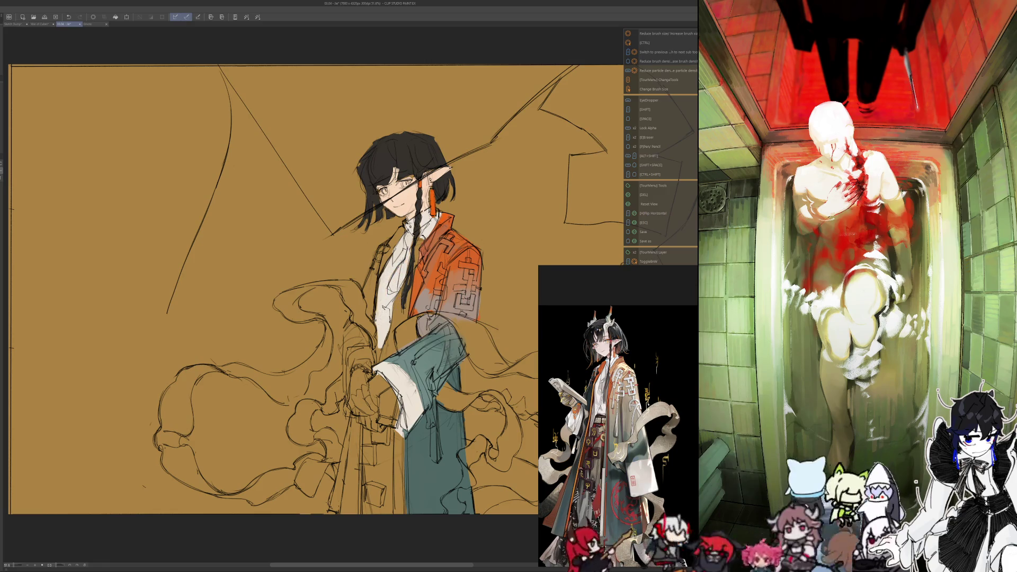
mouse_move(399, 310)
mouse_down()
mouse_move(401, 282)
mouse_move(395, 331)
mouse_up()
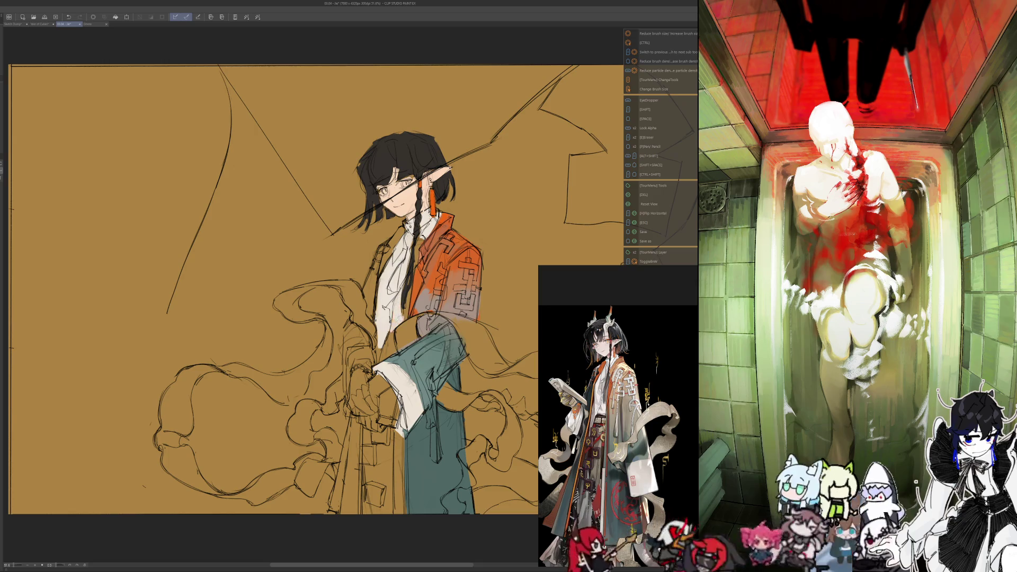
right_click(409, 294)
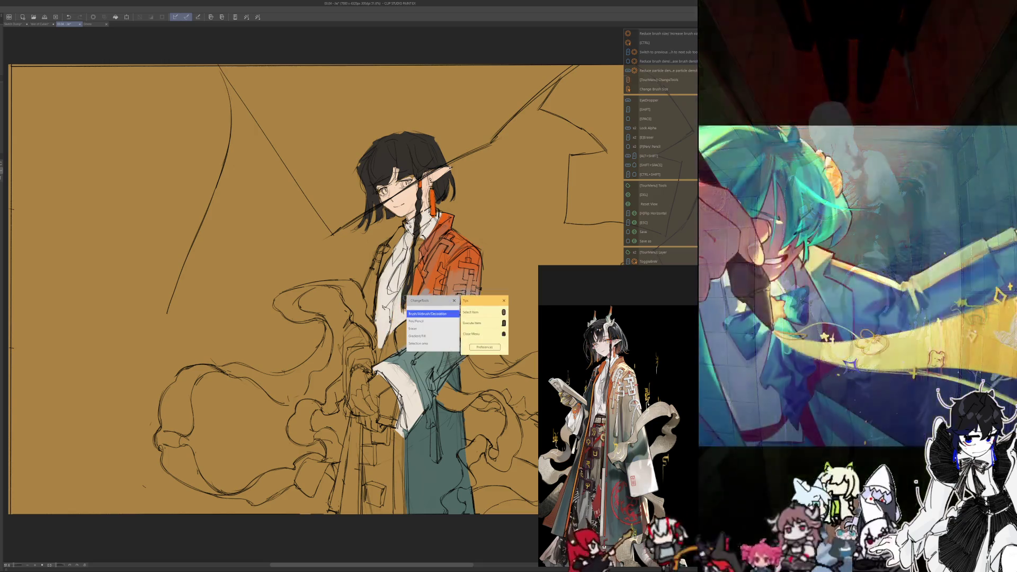
click(430, 314)
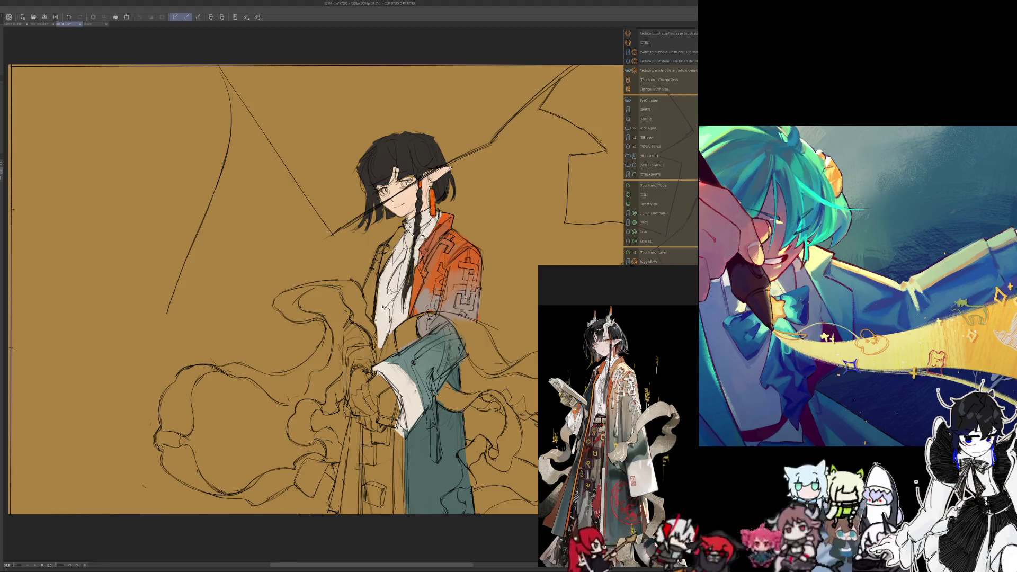
key(ctrl+minus)
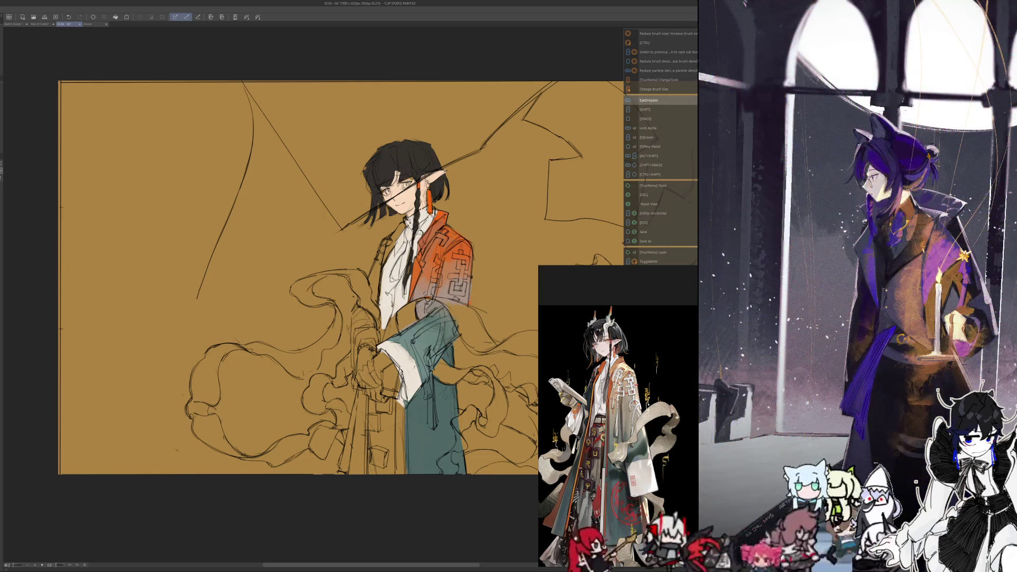
drag(341, 279, 370, 206)
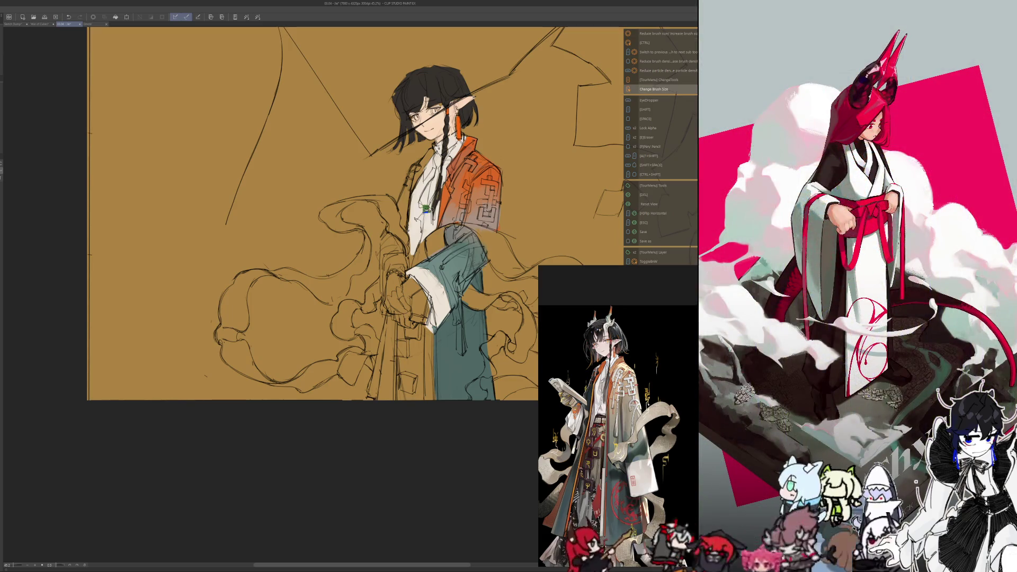
- Darken the tie and add a small dark touch on the shirt, resampling colour
drag(433, 209, 433, 226)
drag(440, 188, 439, 199)
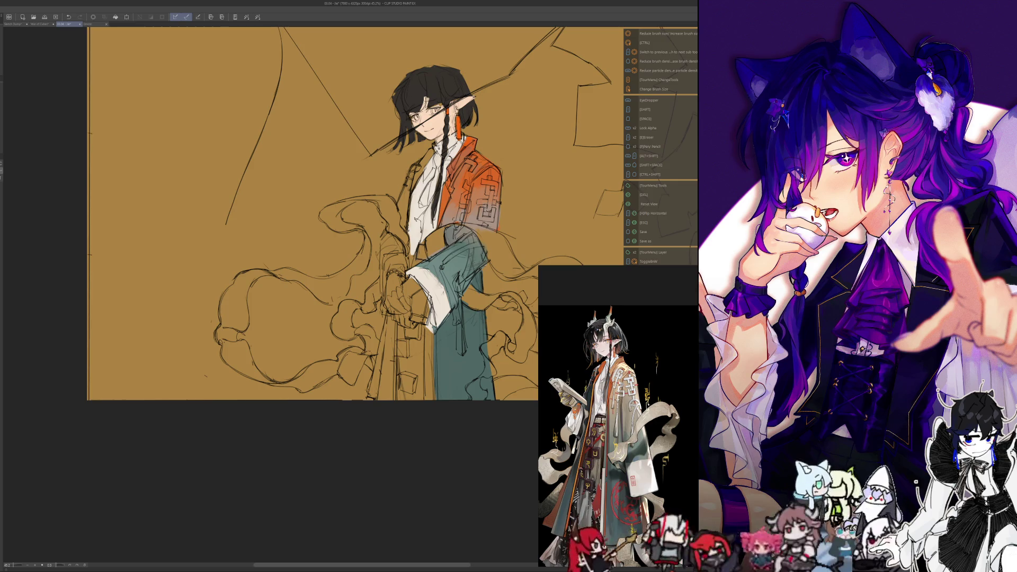
key(alt)
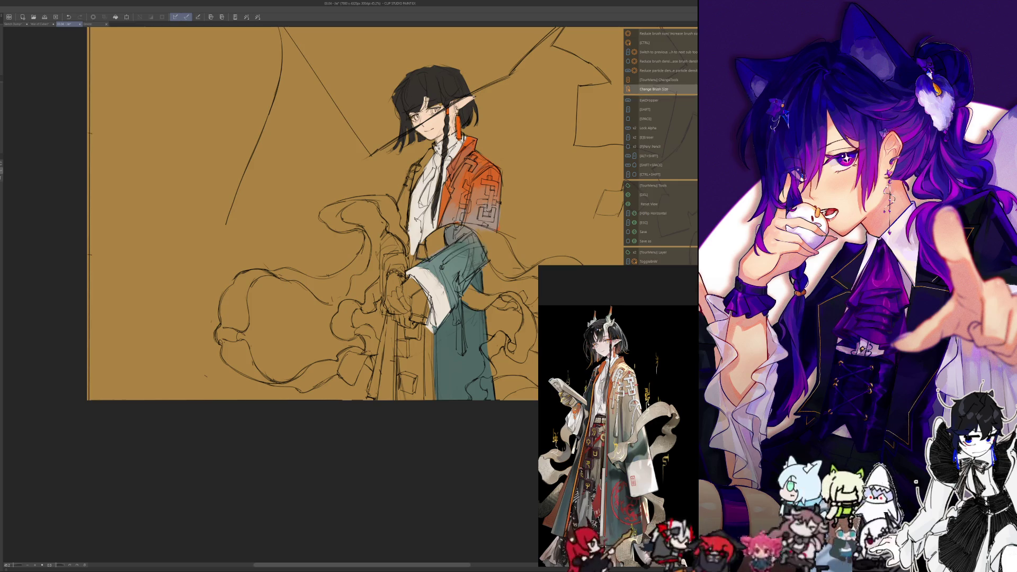
key(alt+shift)
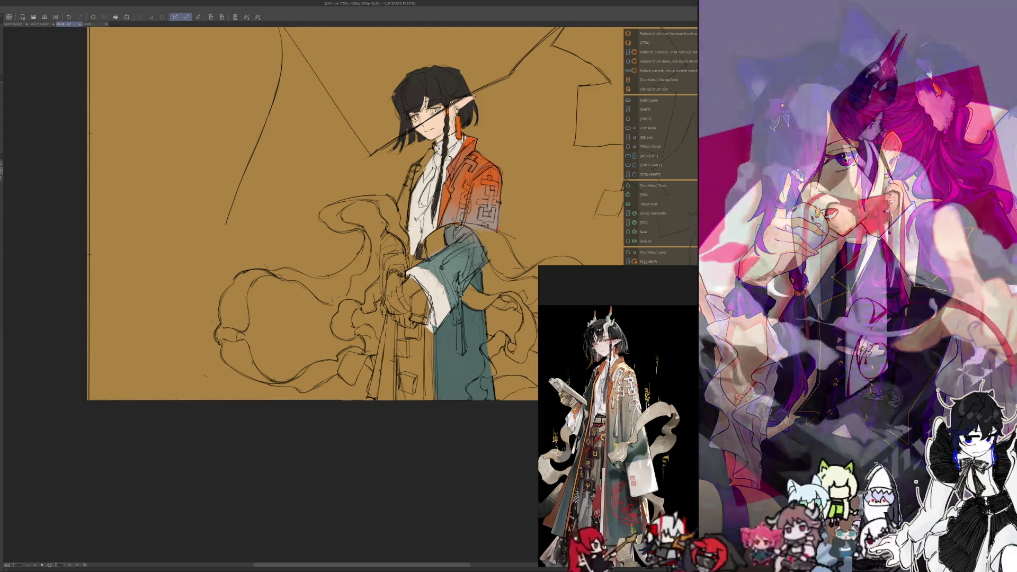
- Resize the brush and sample a colour from the sleeve area for the next strokes
key(alt)
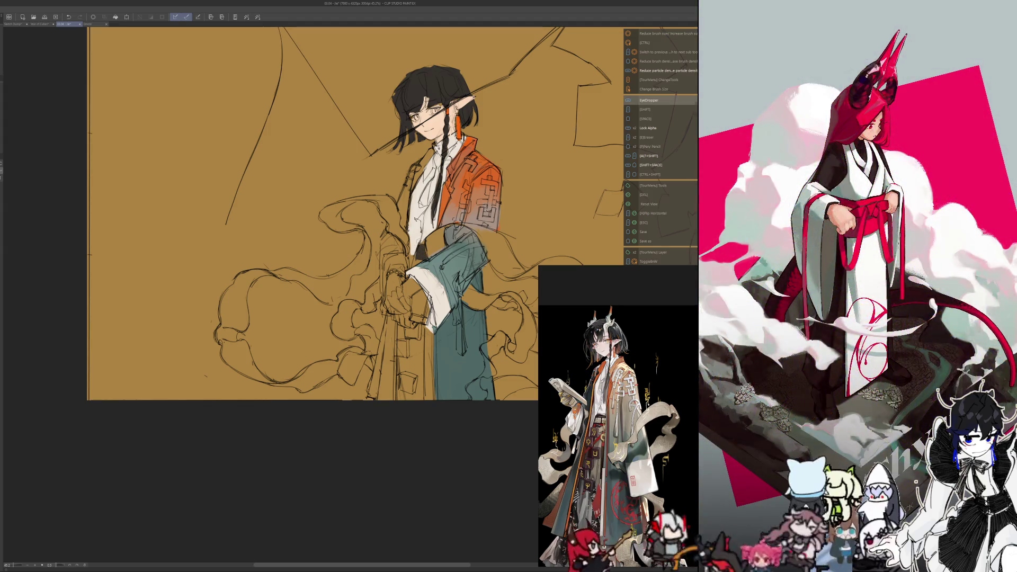
key(ctrl+alt)
key(alt)
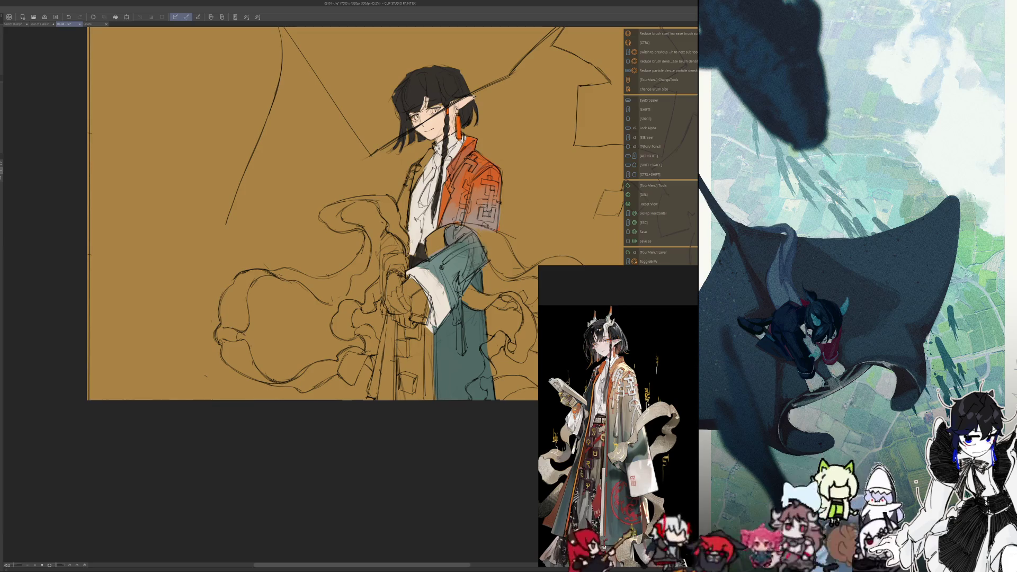
key(alt)
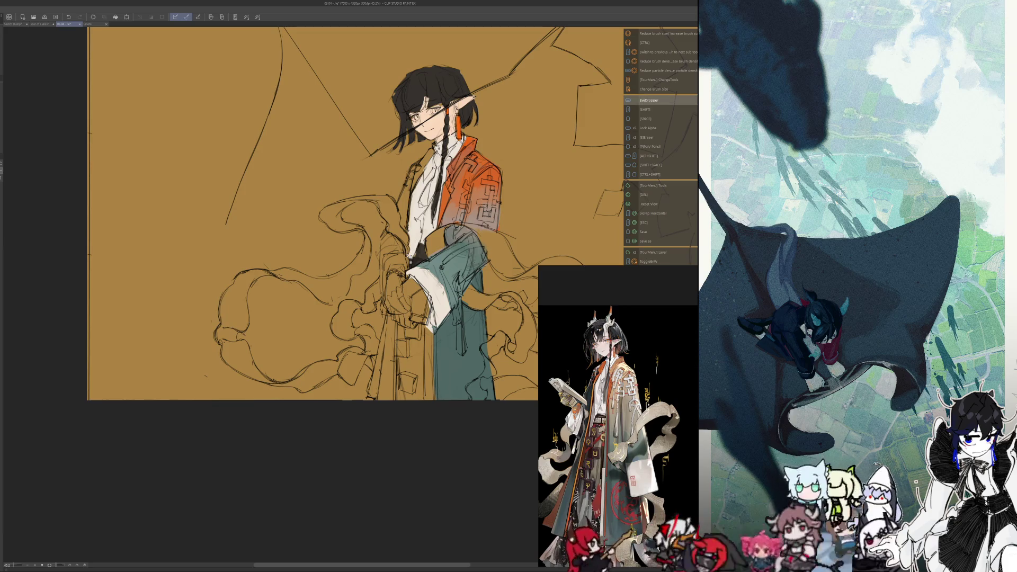
alt+click(411, 262)
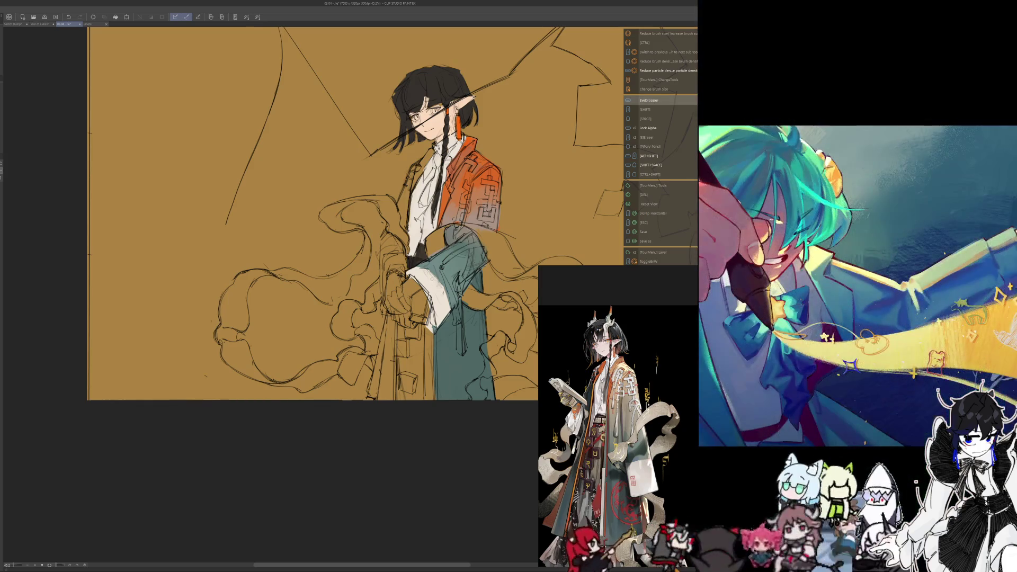
- Paint the white cuff near the hand and darken the coat along the left arm
mouse_move(382, 267)
mouse_down()
mouse_move(409, 249)
mouse_move(386, 300)
mouse_up()
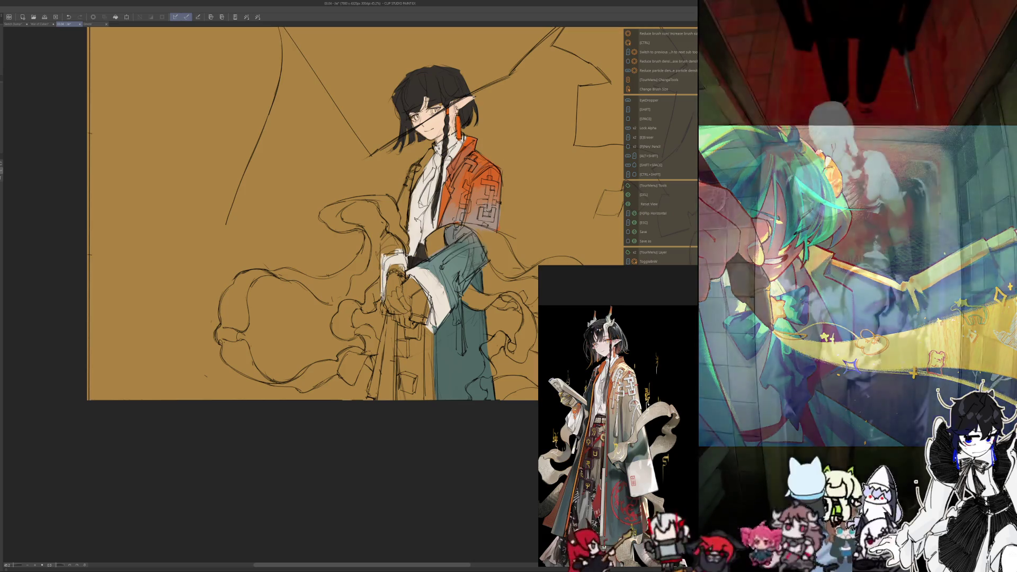
drag(387, 253, 400, 248)
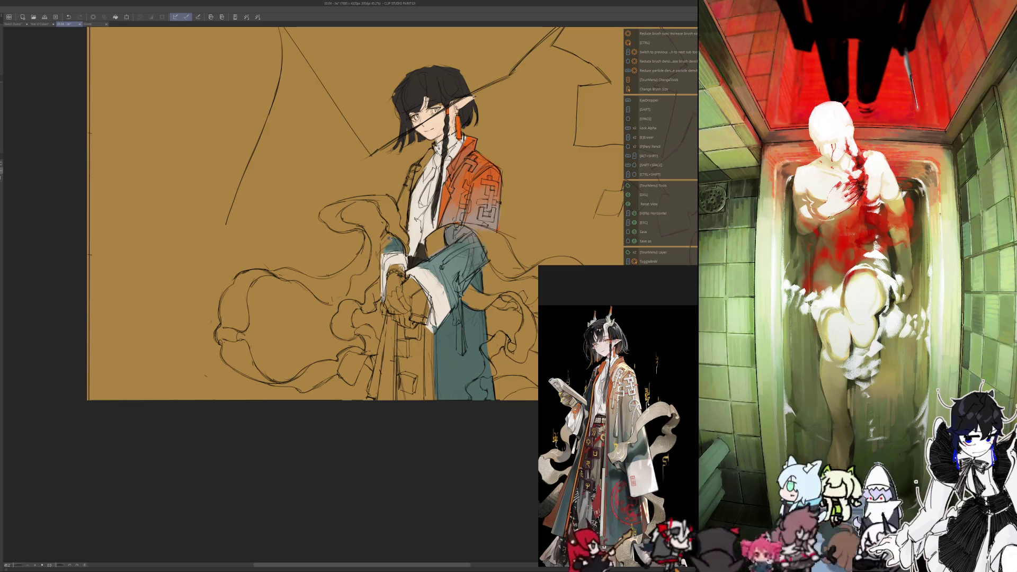
drag(386, 245, 391, 234)
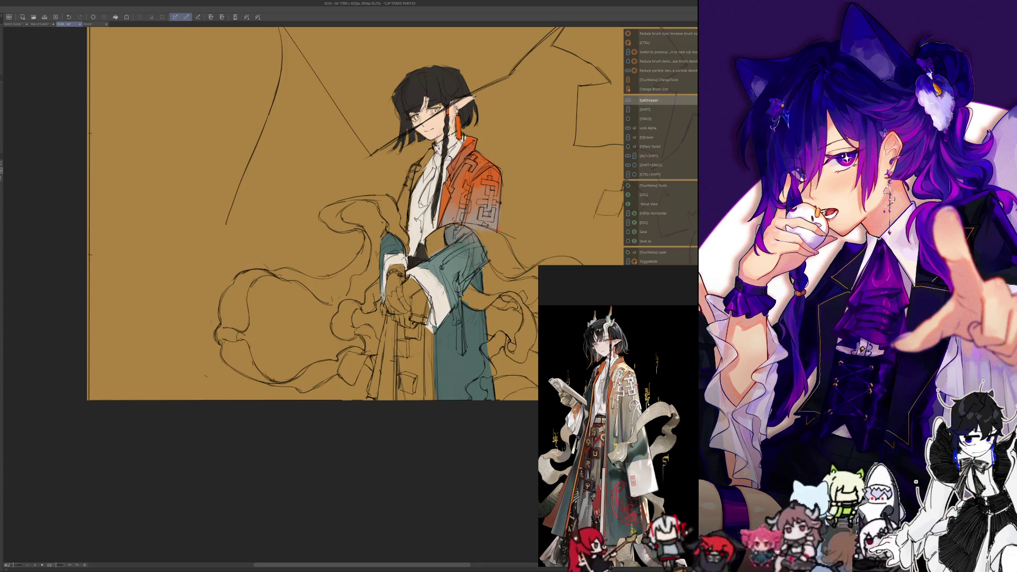
key(alt)
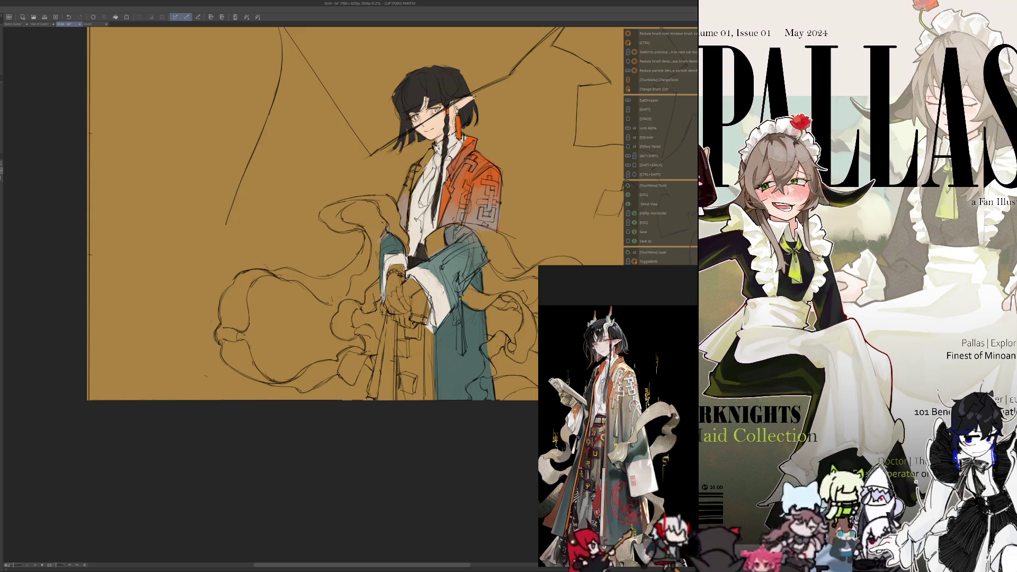
key(alt)
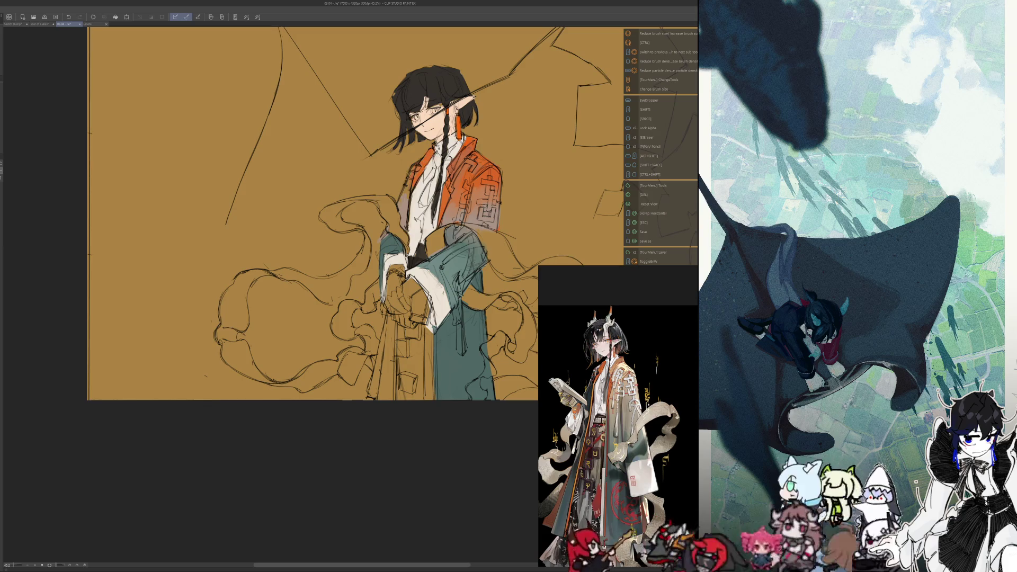
- Sample colours repeatedly while brushing black along the coat's inner left edge
key(alt)
key(alt)
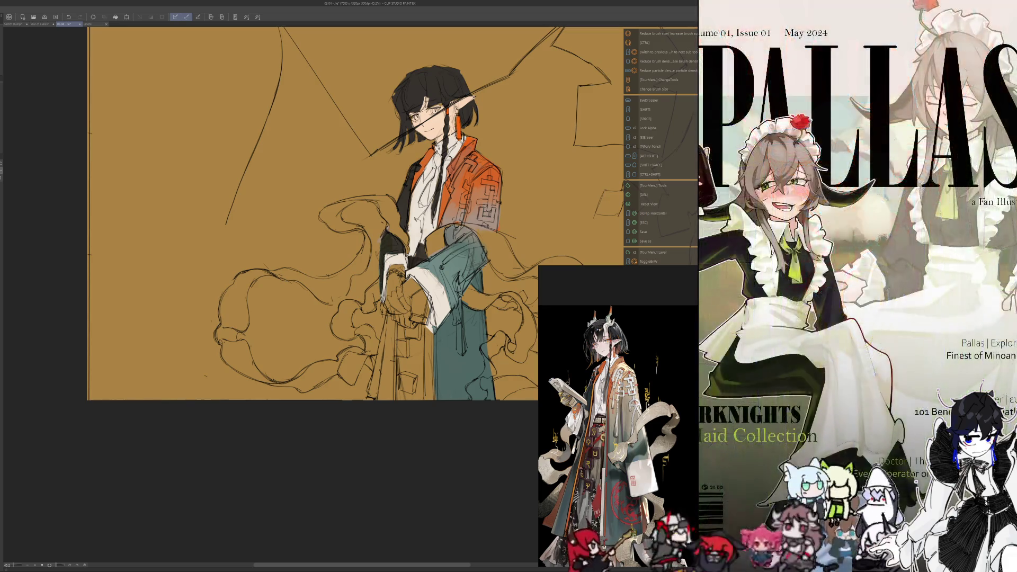
key(alt)
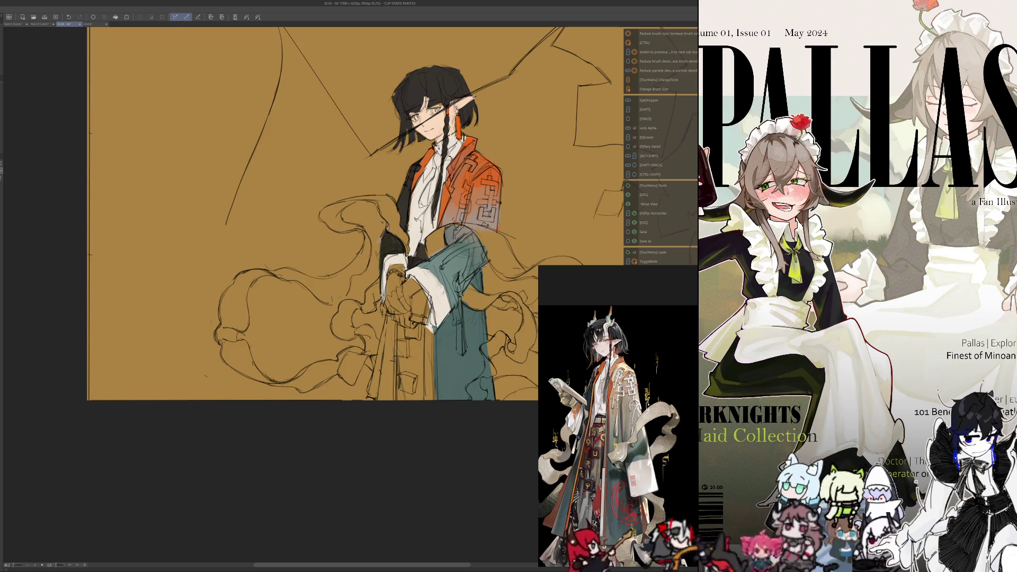
key(alt)
key(alt)
key(alt)
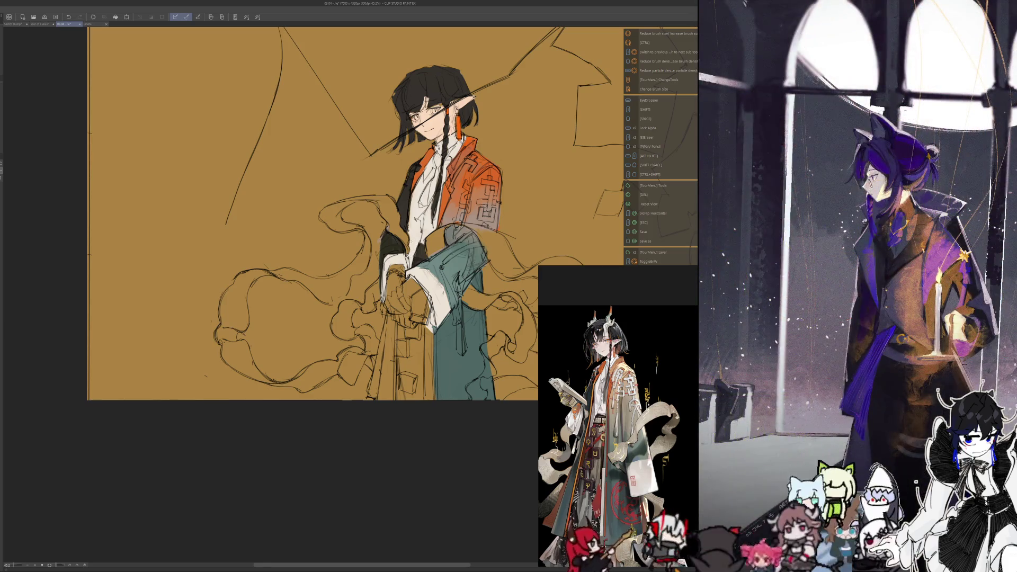
key(alt)
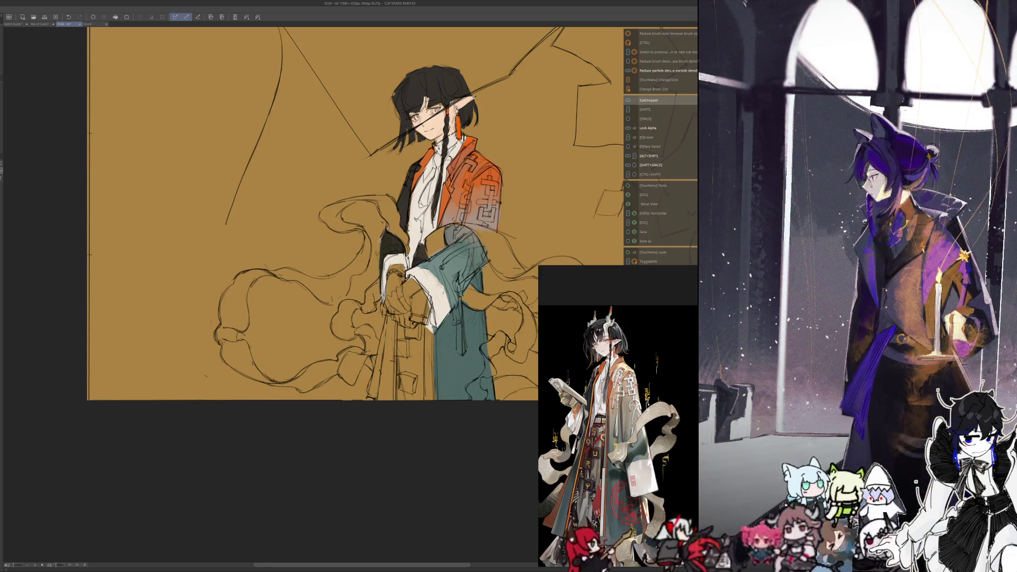
key(alt)
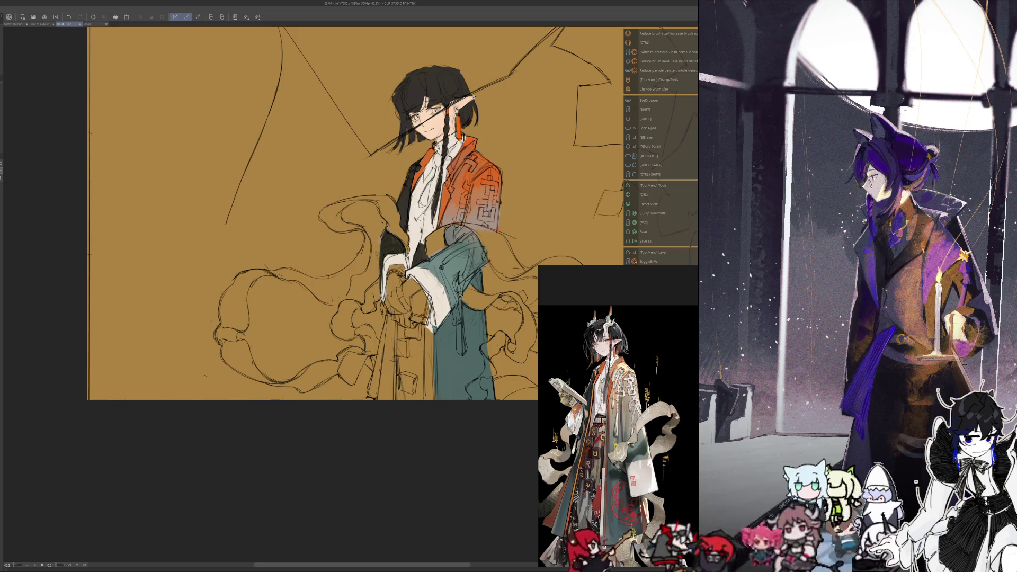
- Paint dark teal down the lower left coat front and adjust the brush size
key(alt)
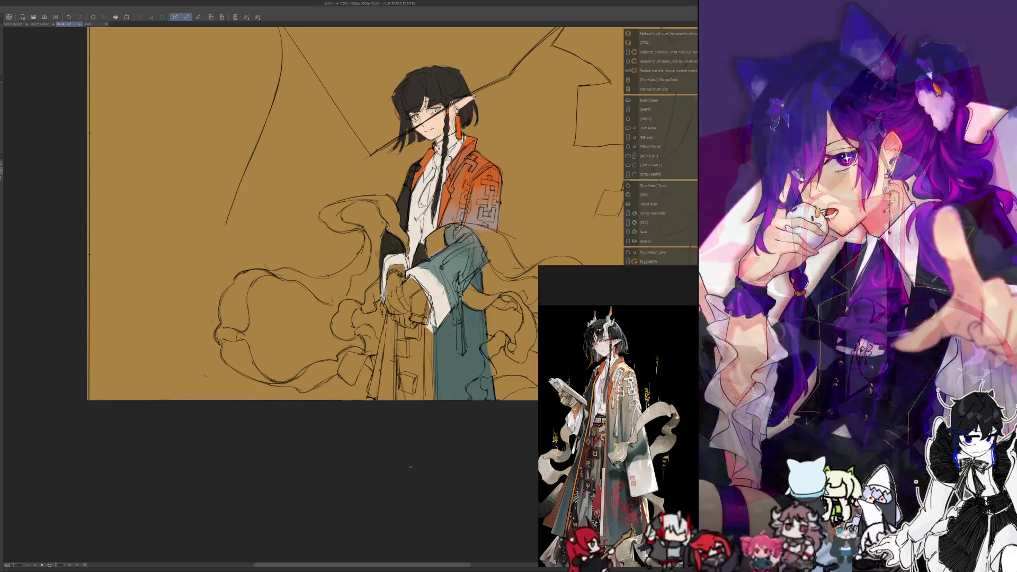
scroll(387, 217, up, 1)
scroll(402, 421, down, 2)
scroll(411, 434, up, 2)
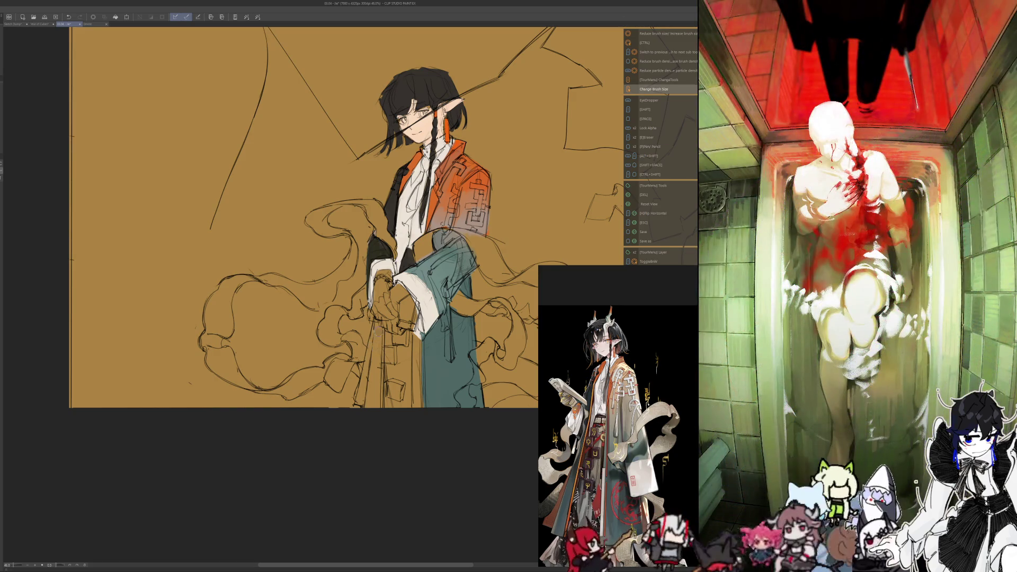
mouse_move(372, 345)
mouse_down()
mouse_move(375, 408)
mouse_move(370, 397)
mouse_up()
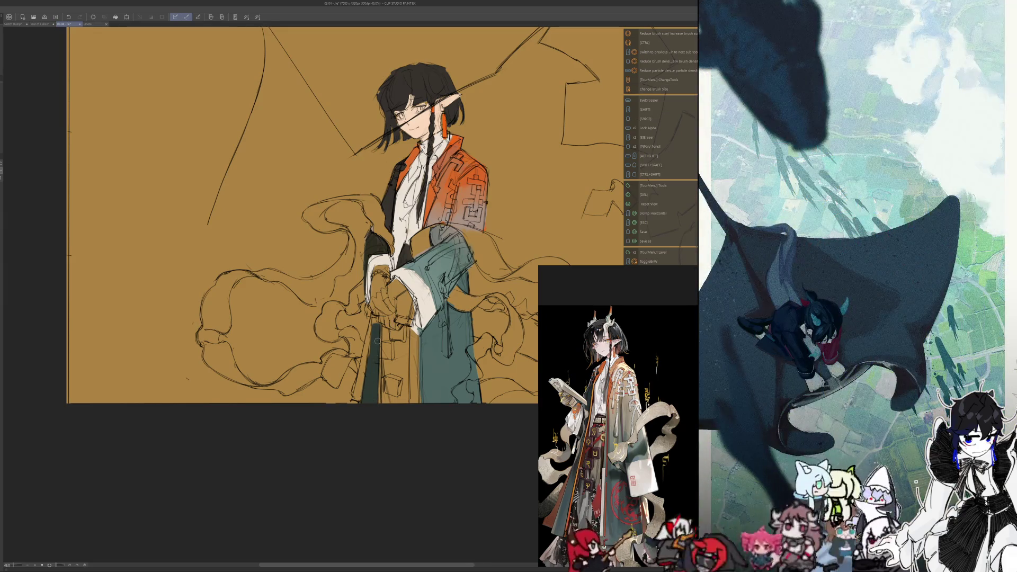
key(bracketleft)
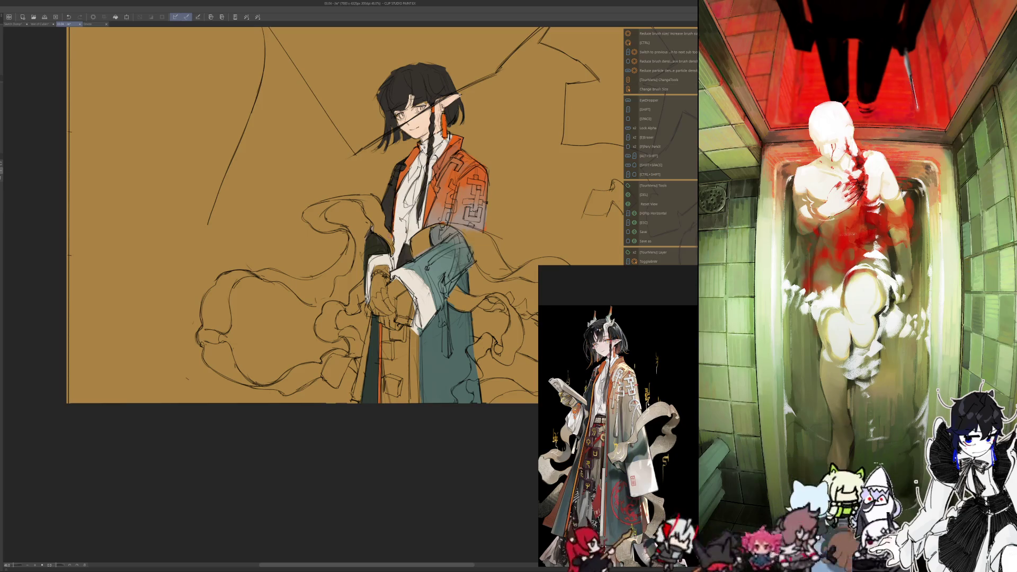
key(alt)
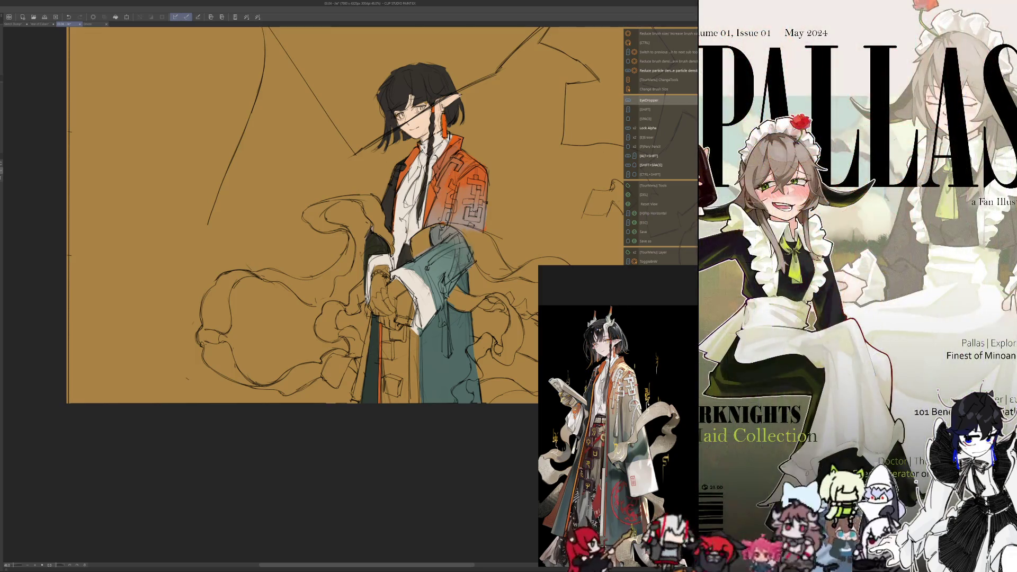
- Draw dark lines down the lower coat and the teal panel
drag(369, 318, 356, 401)
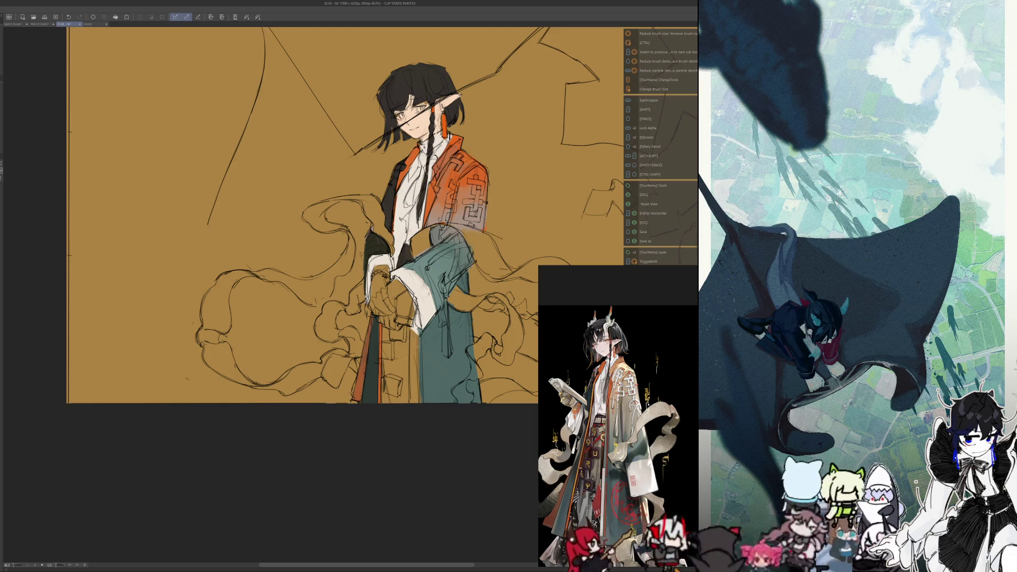
drag(418, 333, 420, 394)
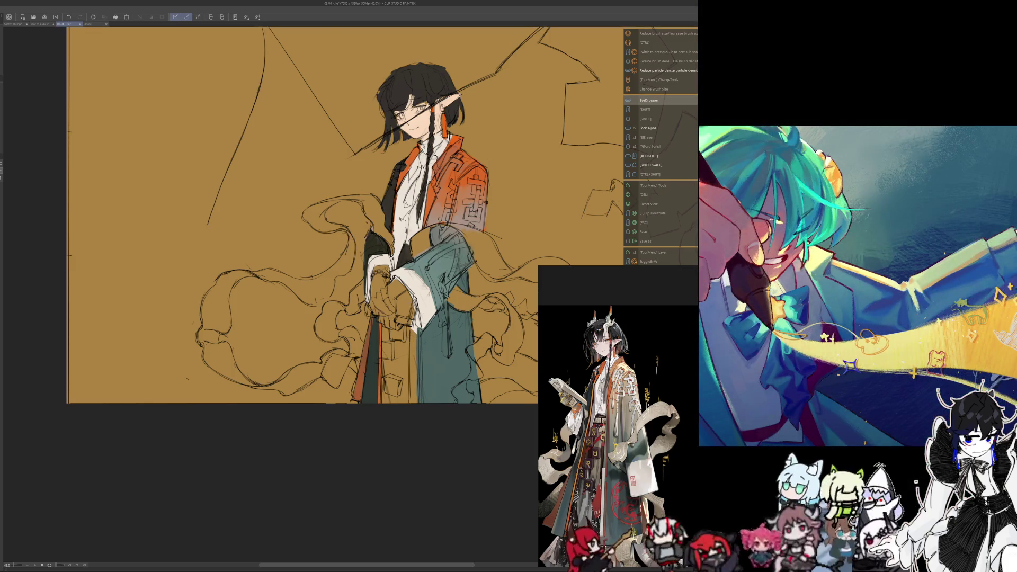
key(ctrl+alt)
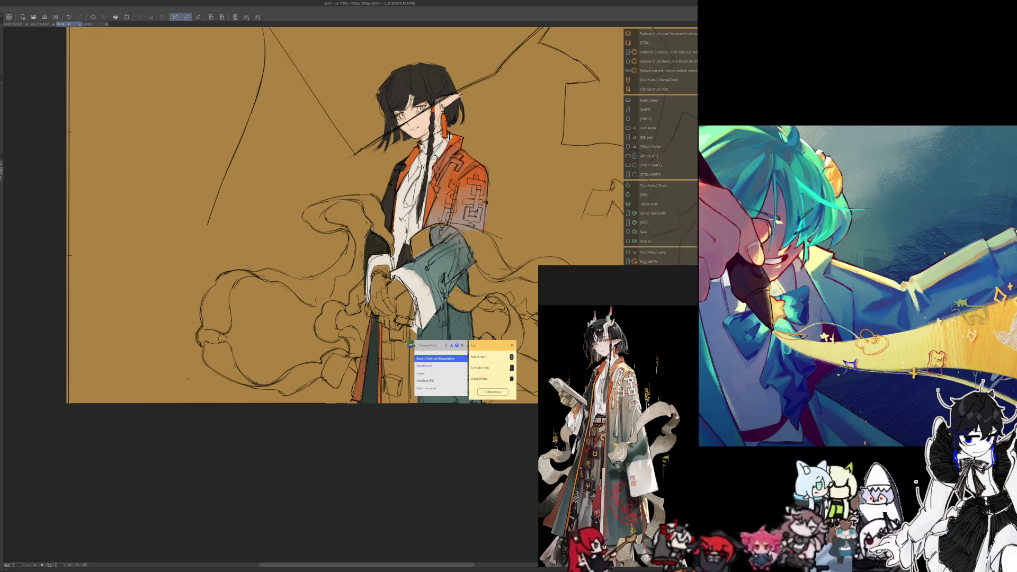
drag(412, 336, 415, 404)
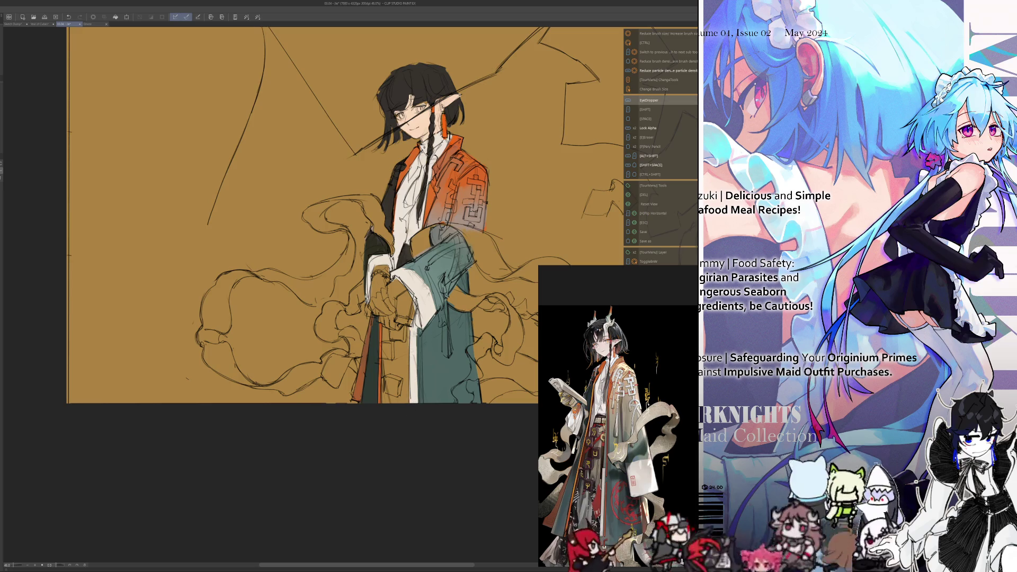
key(ctrl+alt)
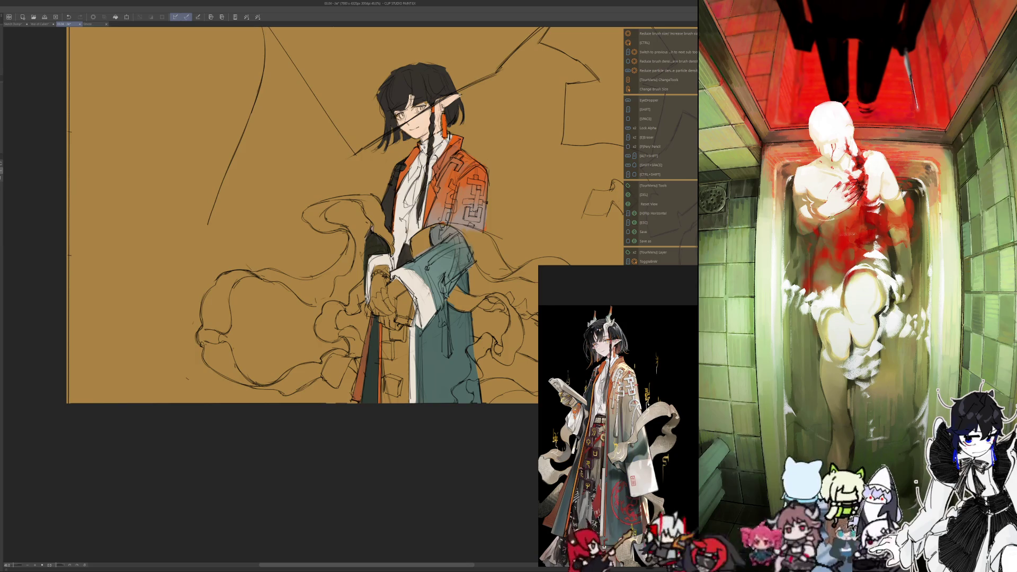
scroll(385, 374, down, 5)
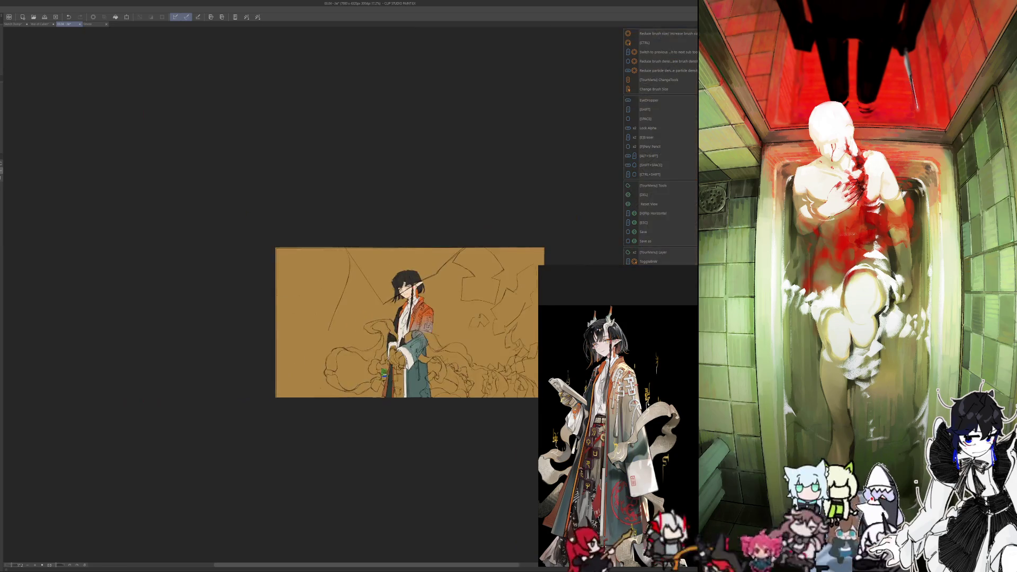
scroll(381, 414, up, 3)
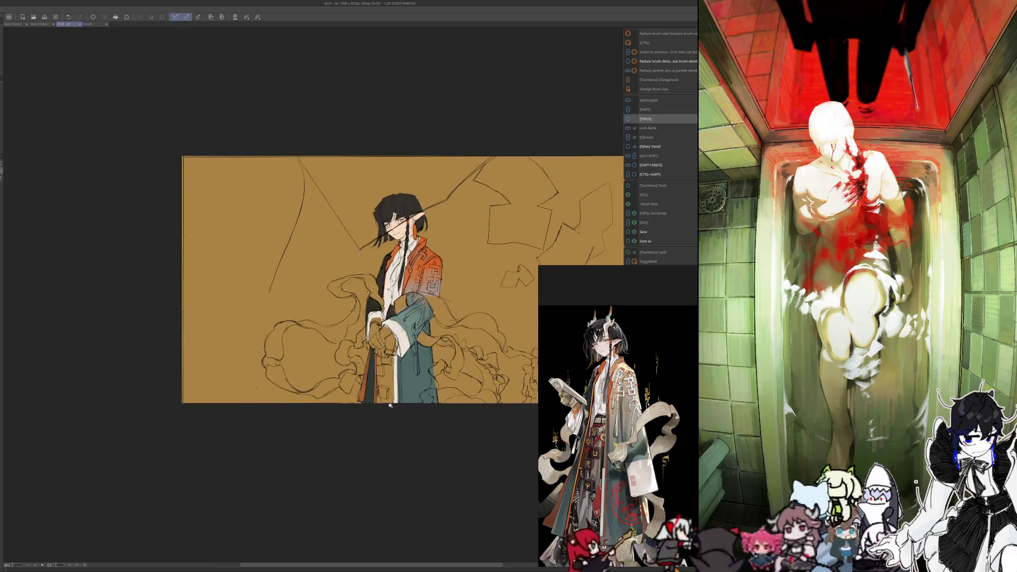
scroll(386, 404, up, 2)
drag(382, 238, 390, 248)
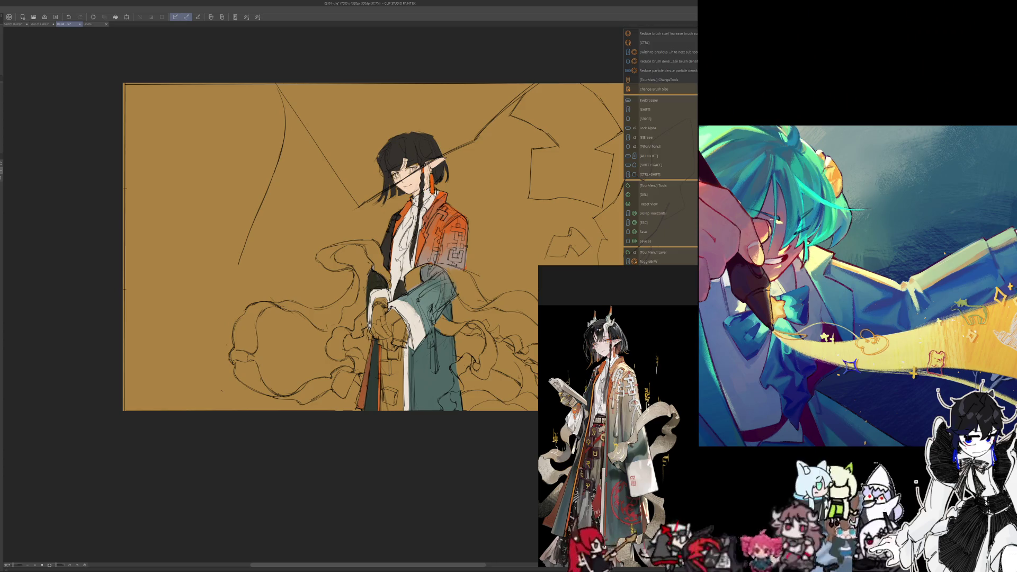
- Paint a light tone along the coat's inner lining strip and hide the shortcut panel
key(bracketright)
mouse_move(385, 354)
mouse_down()
mouse_move(399, 388)
mouse_move(398, 415)
mouse_move(384, 346)
mouse_move(385, 420)
mouse_up()
alt+click(376, 355)
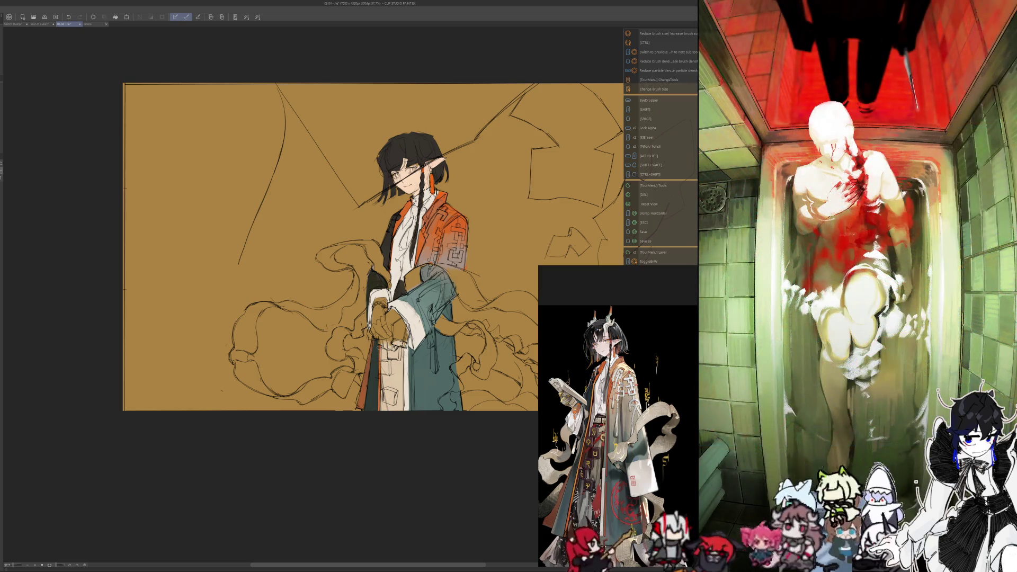
drag(376, 345, 377, 347)
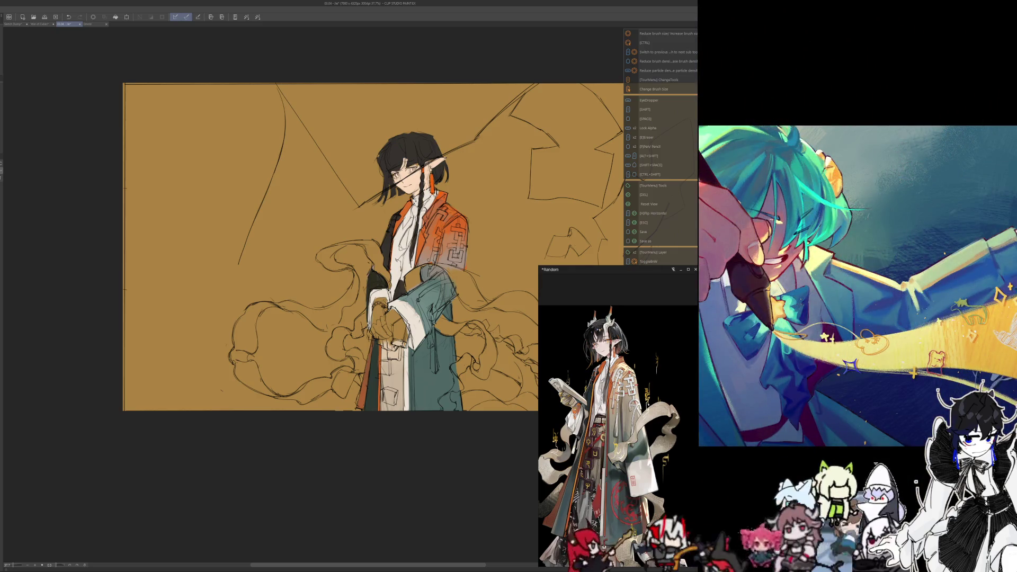
key(Tab)
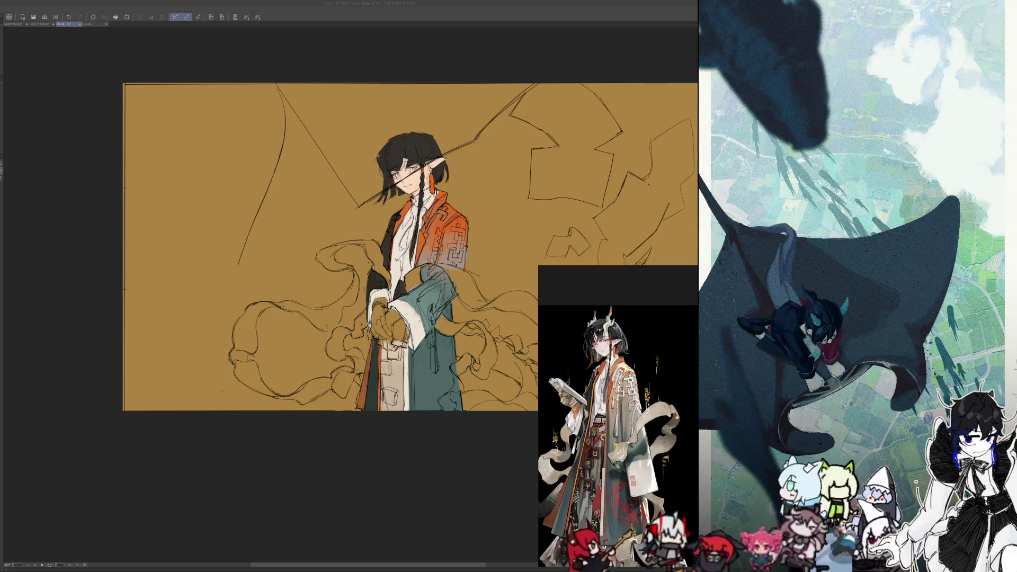
- Pan the view to the sleeve near the hands and sample a colour for the pale grey patch
drag(398, 459, 553, 317)
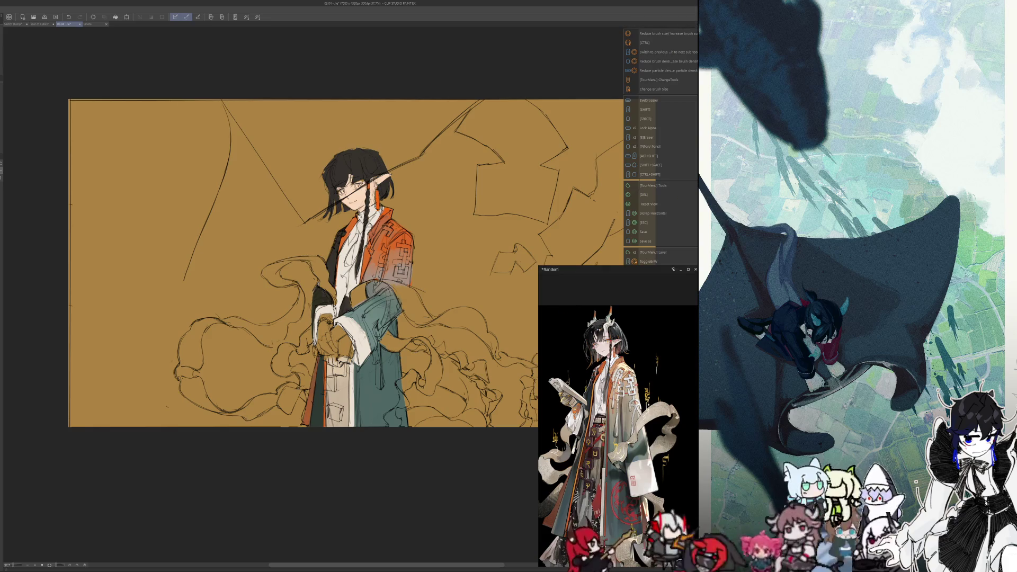
drag(358, 303, 402, 266)
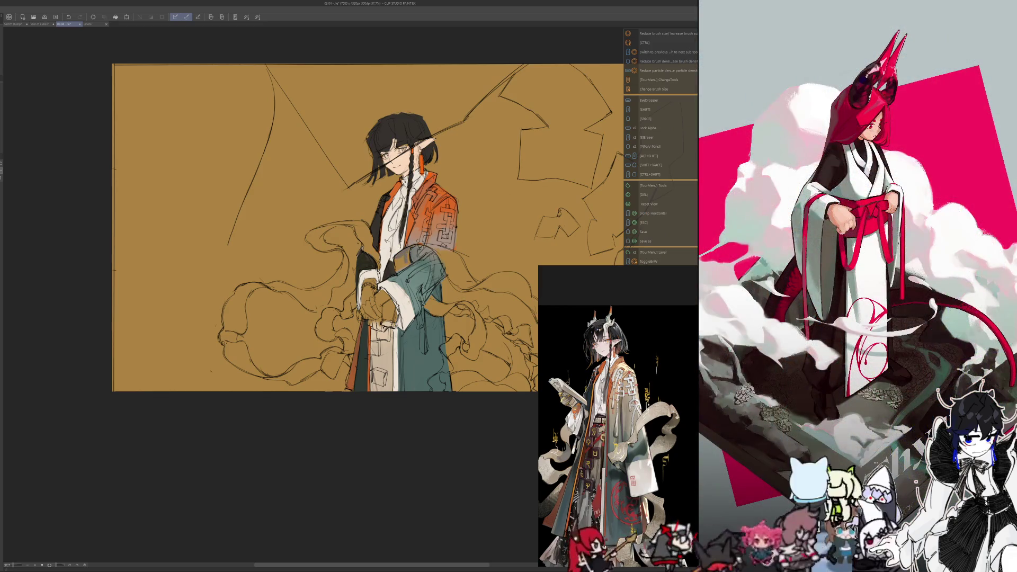
key(alt)
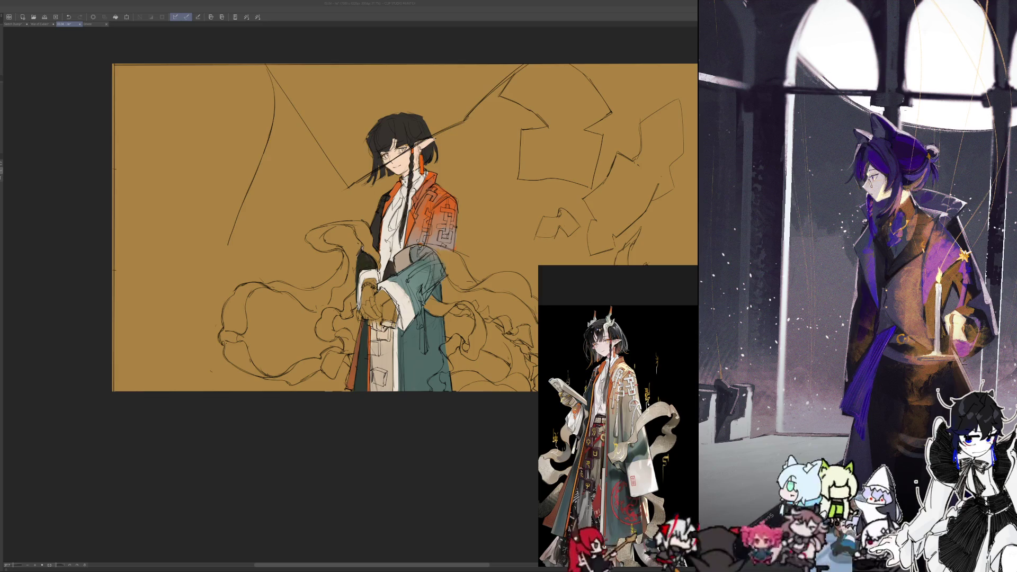
scroll(374, 461, up, 2)
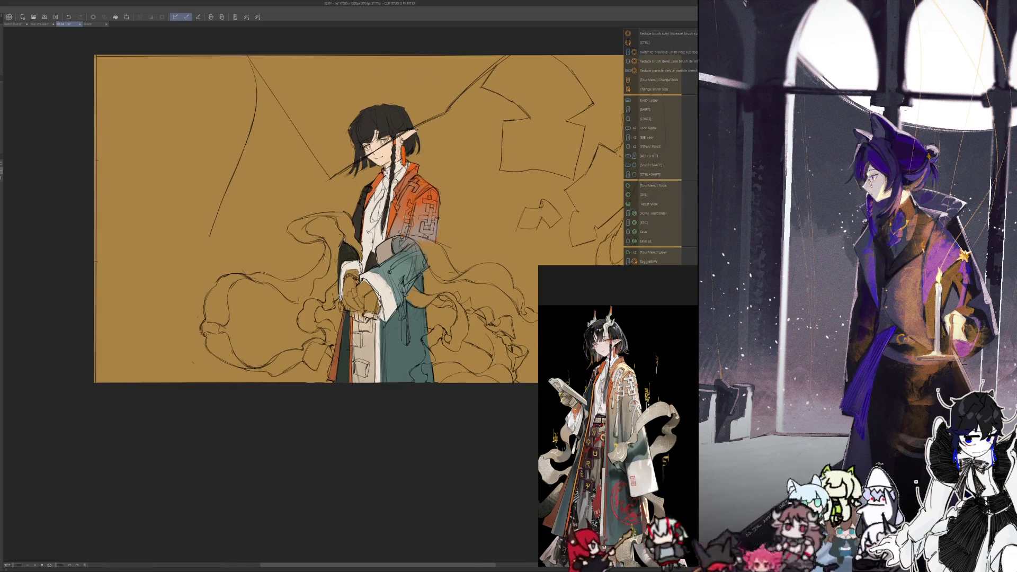
scroll(374, 461, up, 2)
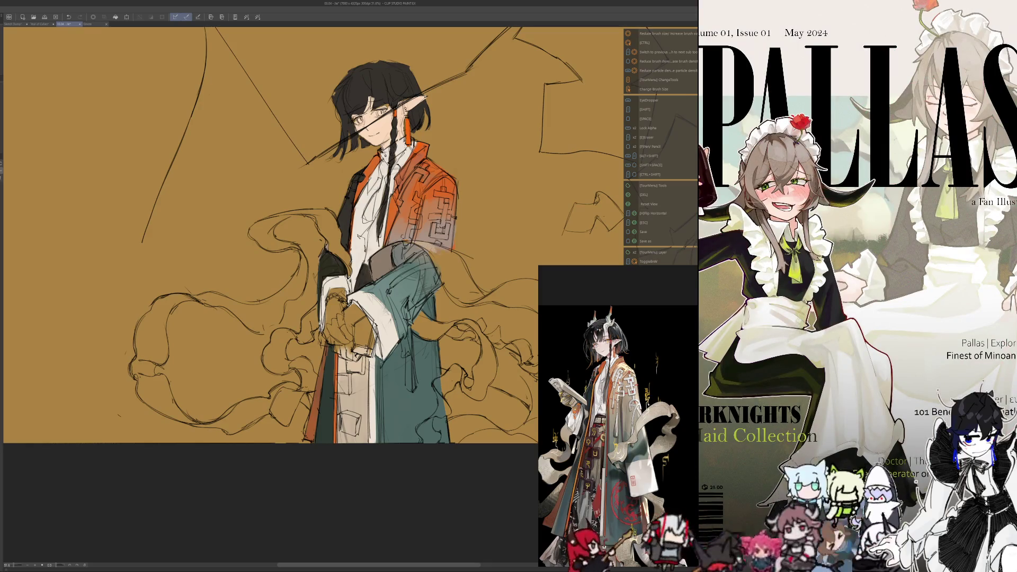
- With the canvas mirrored, paint pale highlight strokes along the edge of the sleeve cloth
drag(436, 258, 454, 251)
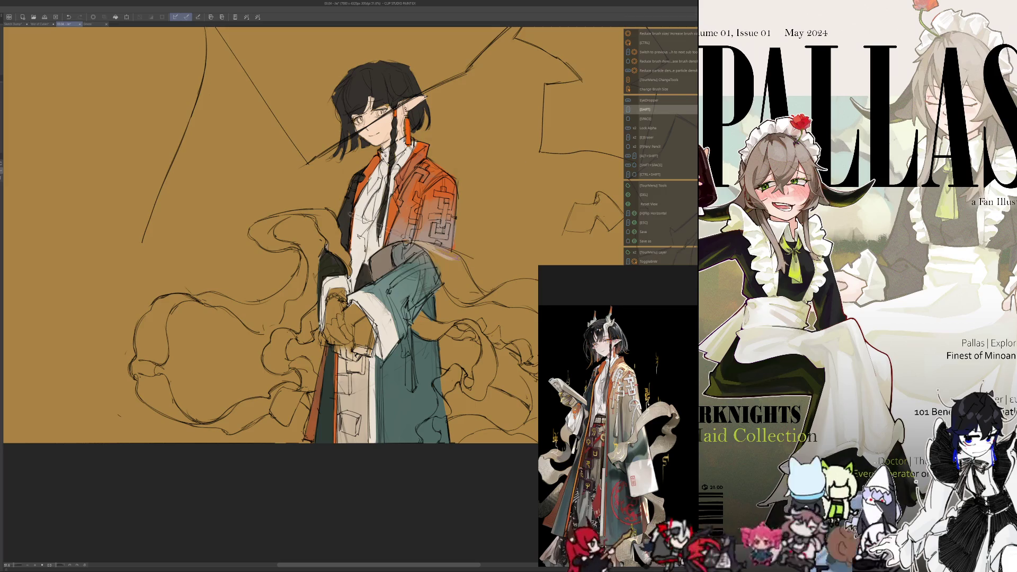
key(h)
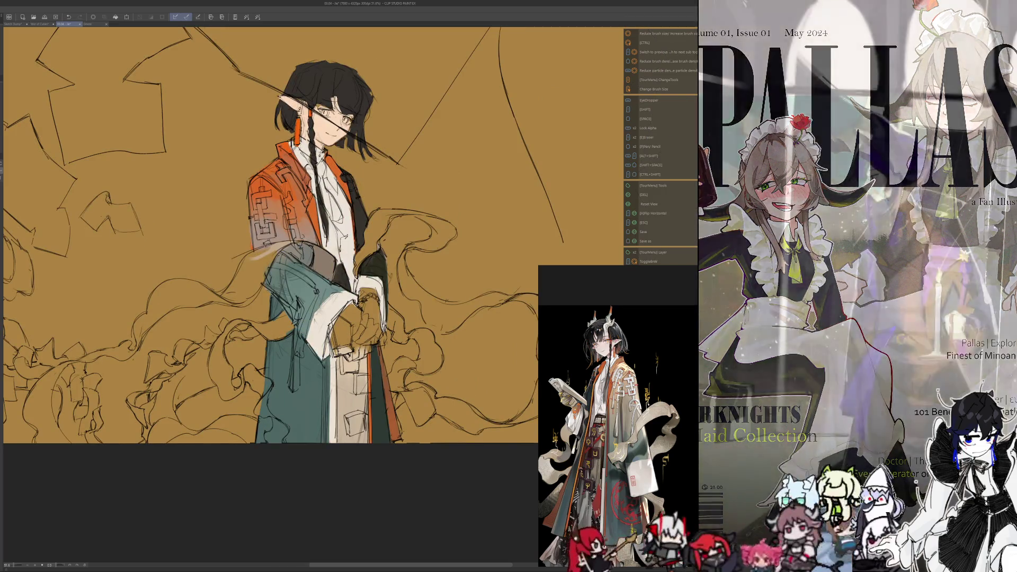
drag(248, 257, 227, 294)
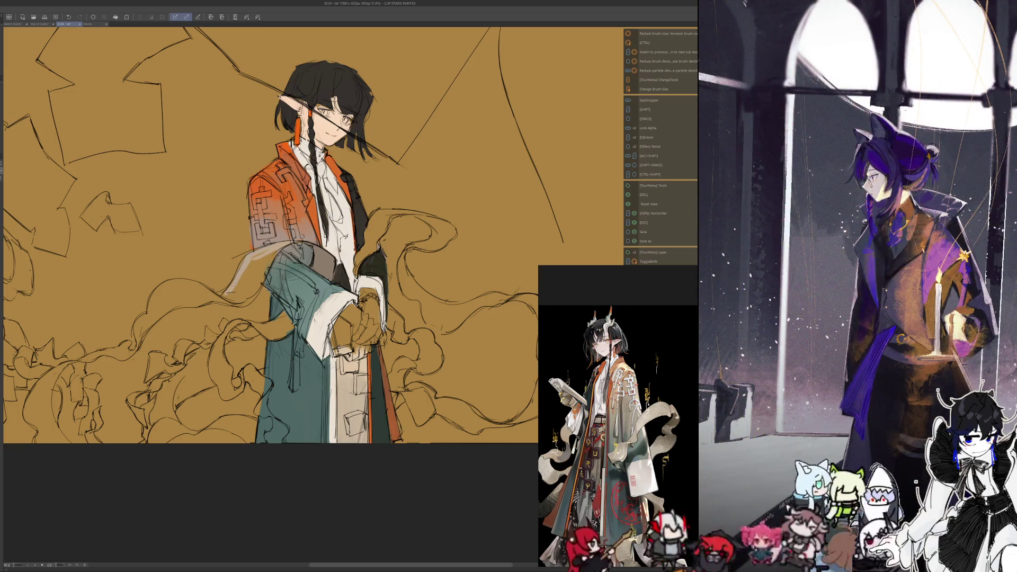
mouse_move(278, 248)
mouse_down()
mouse_move(245, 300)
mouse_move(220, 299)
mouse_move(252, 286)
mouse_move(244, 292)
mouse_move(250, 275)
mouse_move(231, 296)
mouse_up()
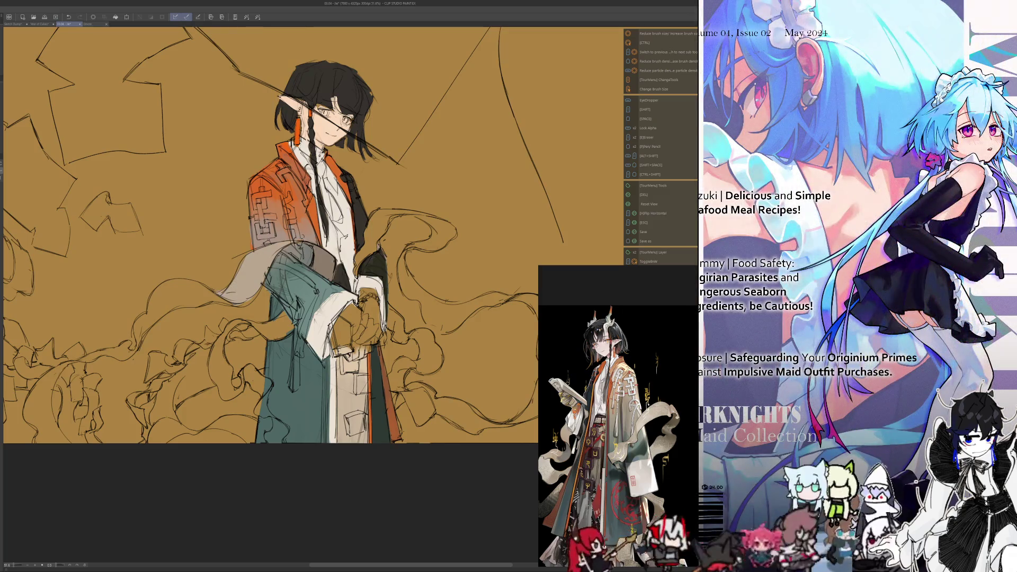
- Brighten the white cloth over the sleeve further, then restore the normal orientation
drag(258, 293, 244, 303)
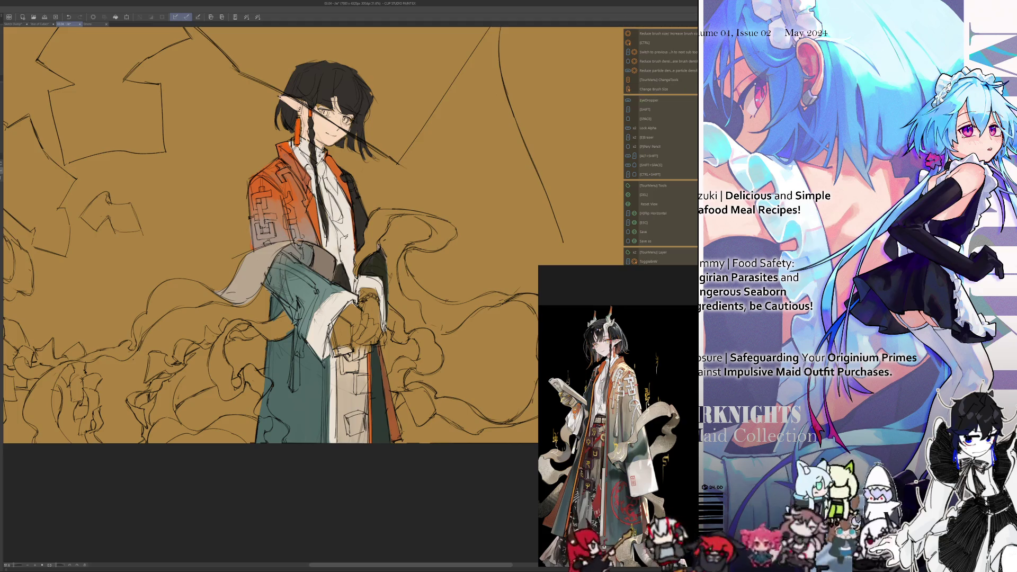
mouse_move(248, 254)
mouse_down()
mouse_move(274, 253)
mouse_move(271, 274)
mouse_move(230, 291)
mouse_up()
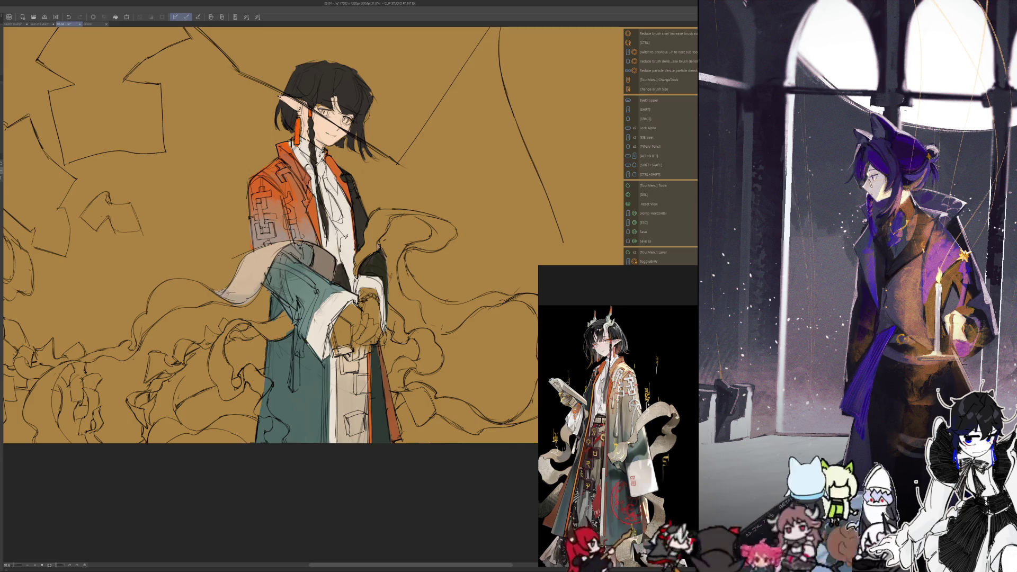
key(h)
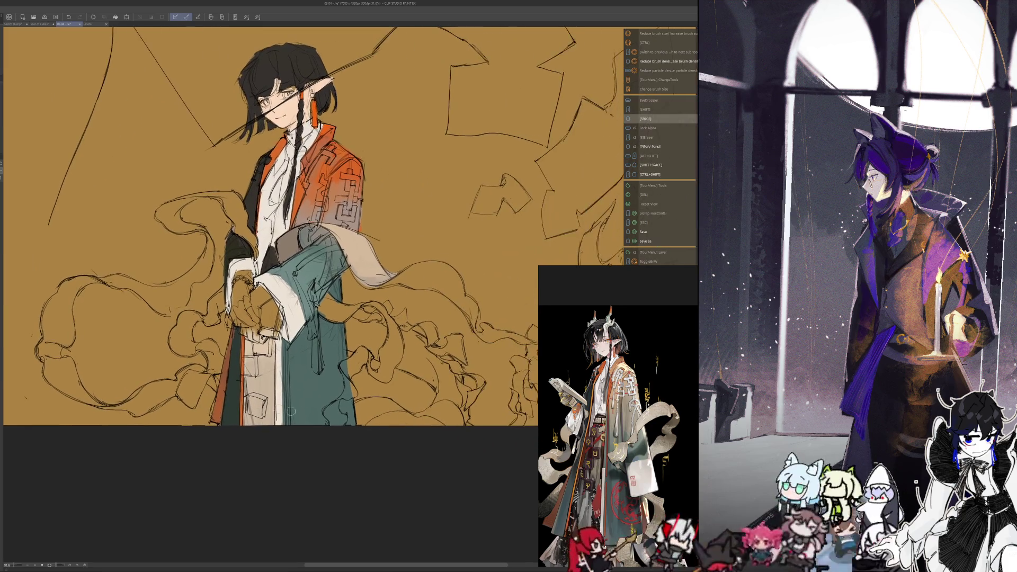
- Lasso the ribbon tail and paint it light grey-beige, then clear the selection
drag(290, 411, 260, 422)
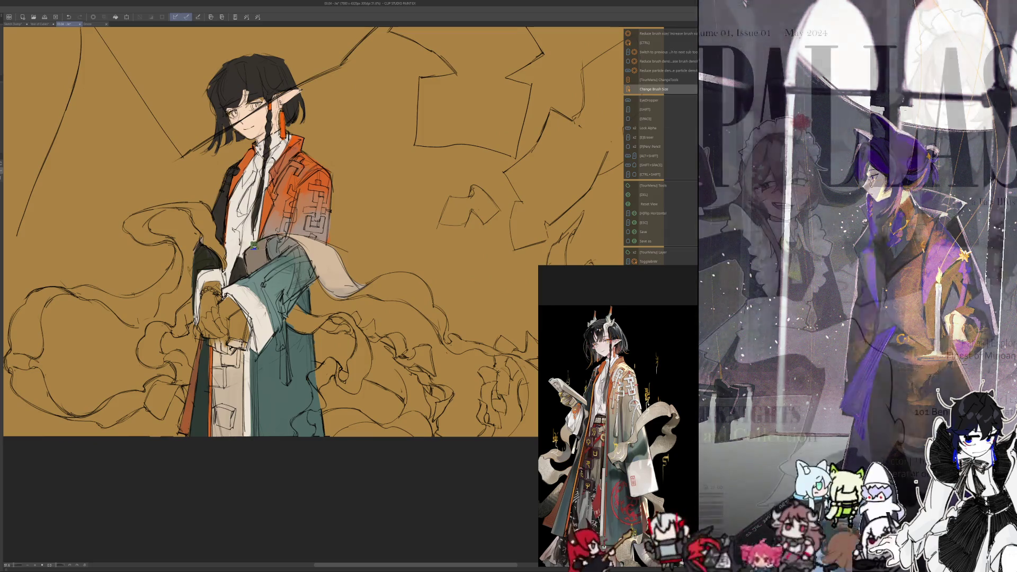
drag(381, 284, 342, 246)
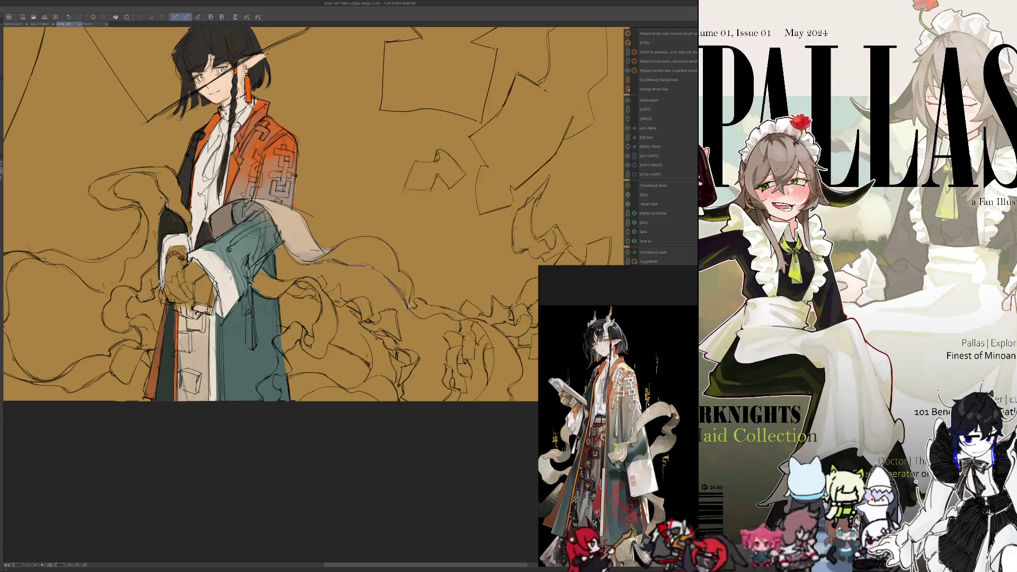
click(387, 241)
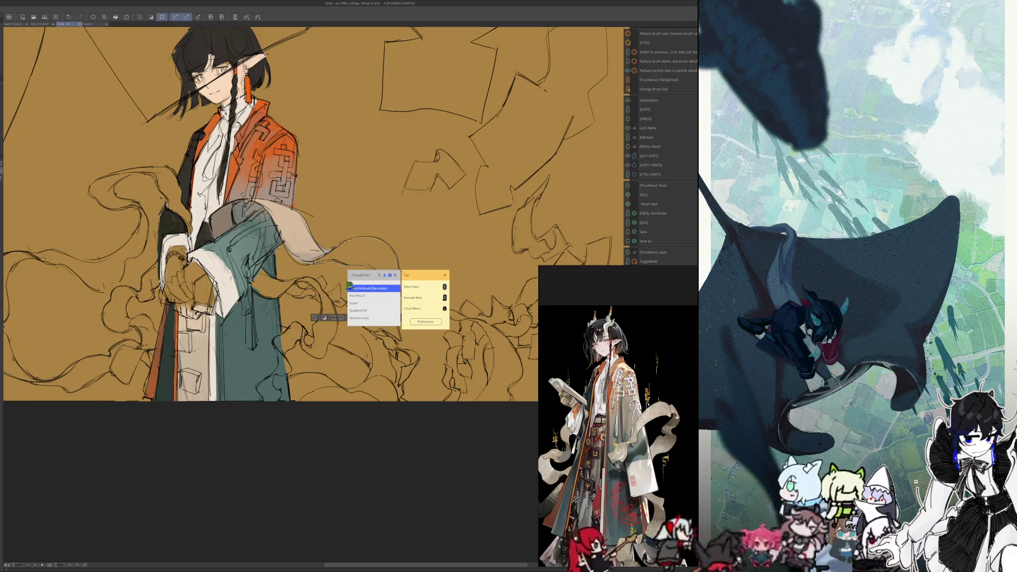
drag(301, 252, 389, 271)
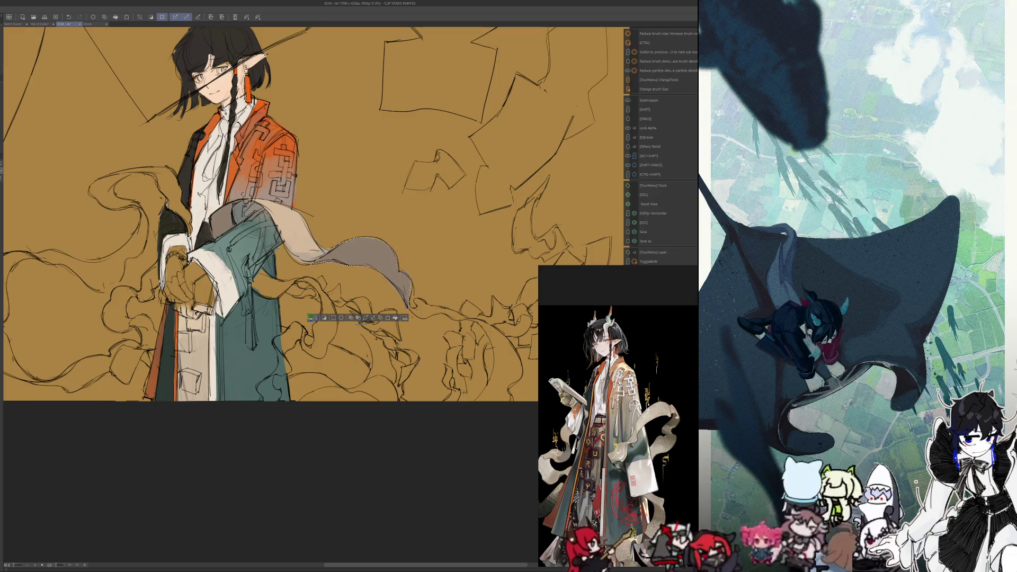
click(313, 318)
scroll(159, 163, up, 1)
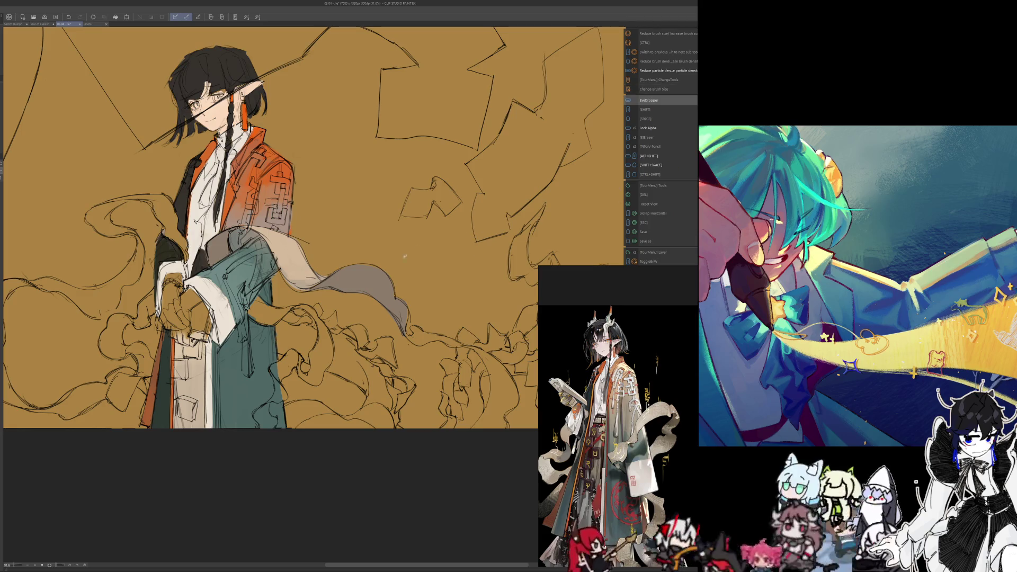
- Shade the grey sash with faint darker strokes using sampled colour, then fit the illustration in view
drag(350, 276, 364, 280)
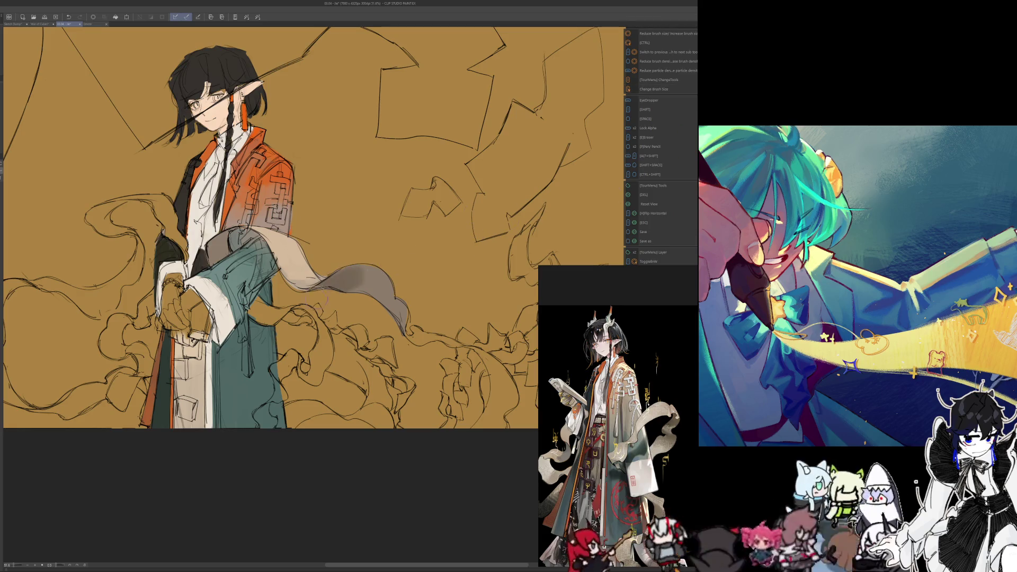
key(alt)
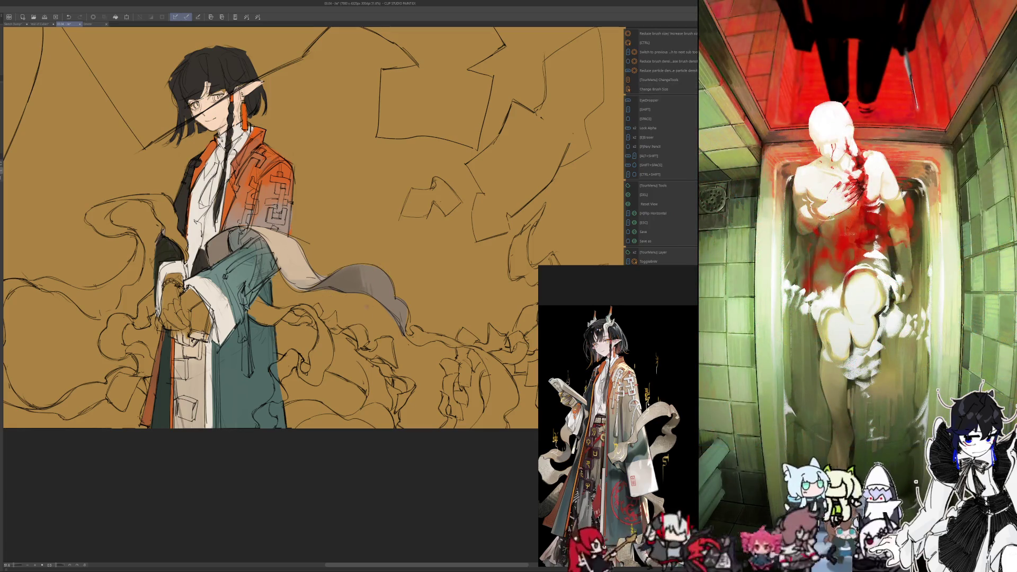
key(ctrl+minus)
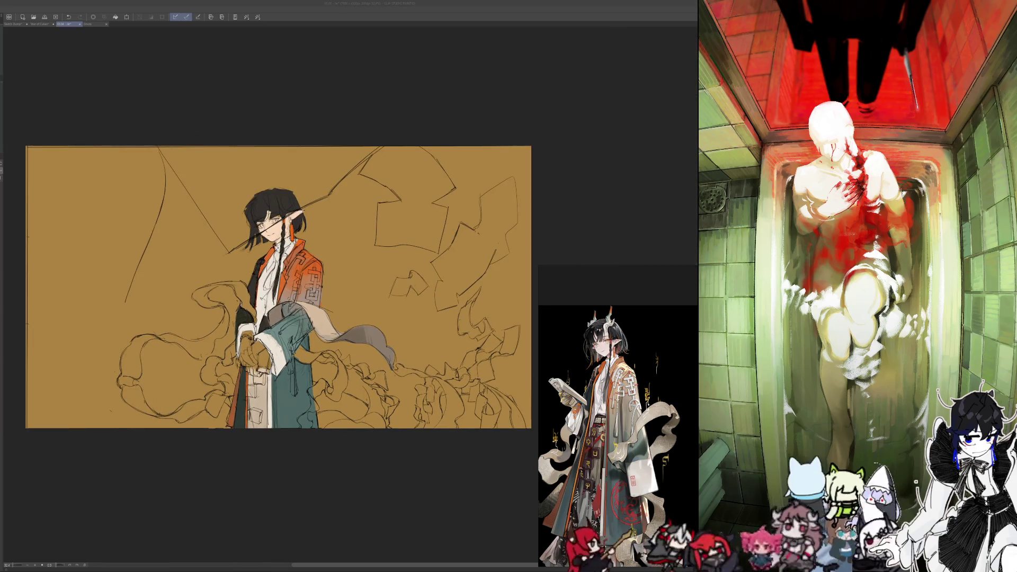
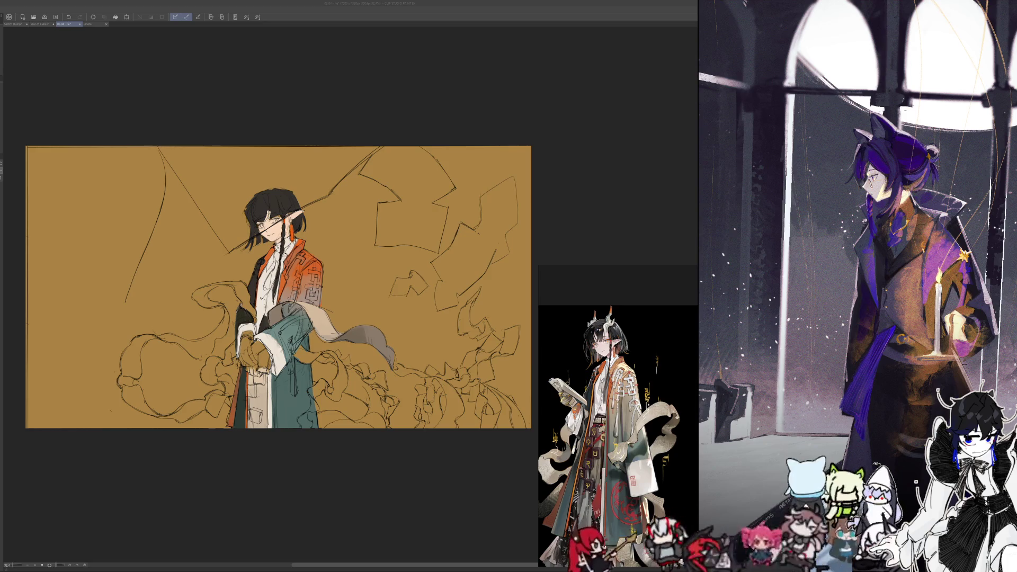
scroll(345, 454, up, 5)
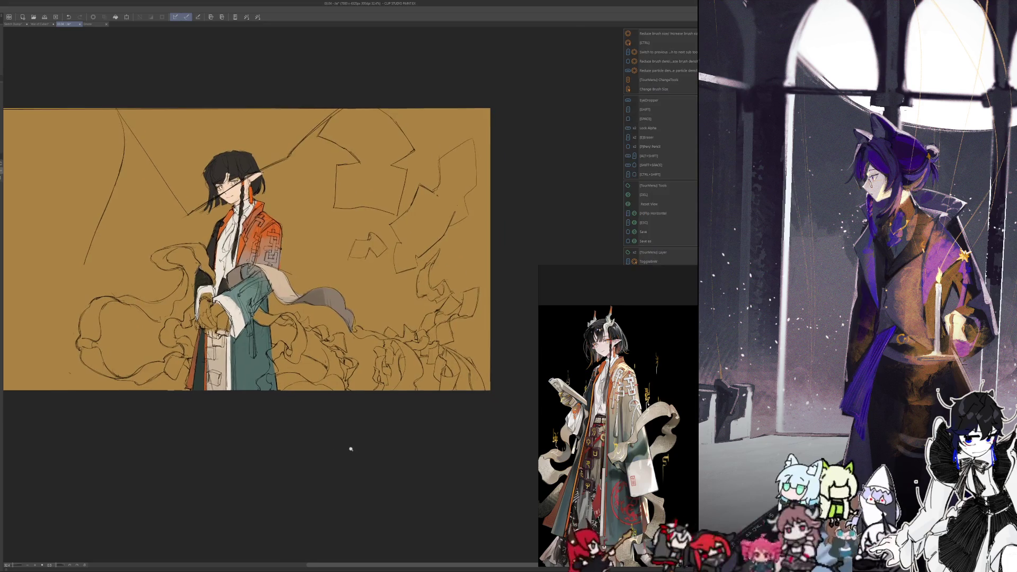
scroll(358, 451, up, 1)
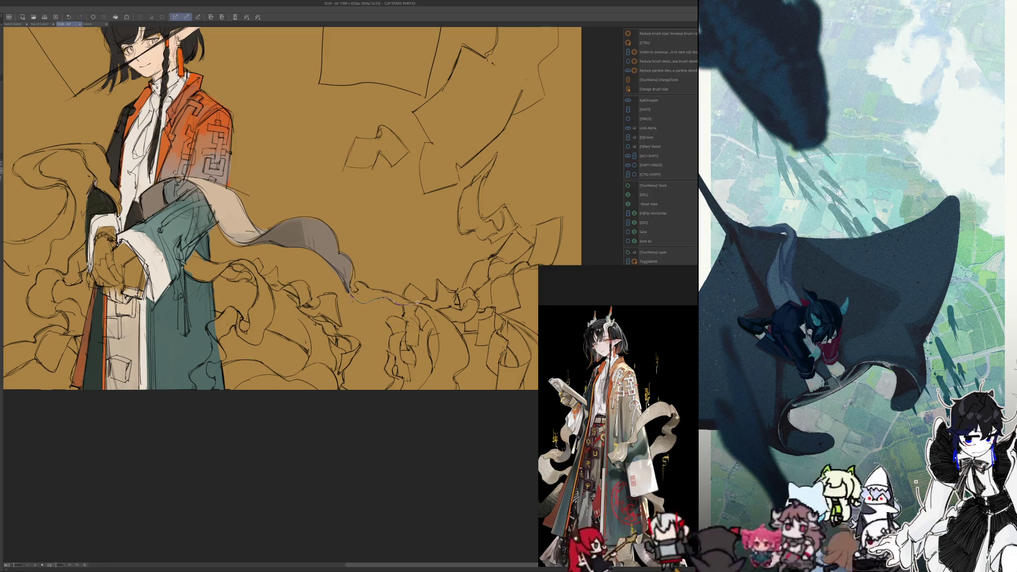
- Lasso-select the trailing tip of the grey ribbon, keeping the selection after an accidental deselect
key(m)
drag(355, 284, 360, 281)
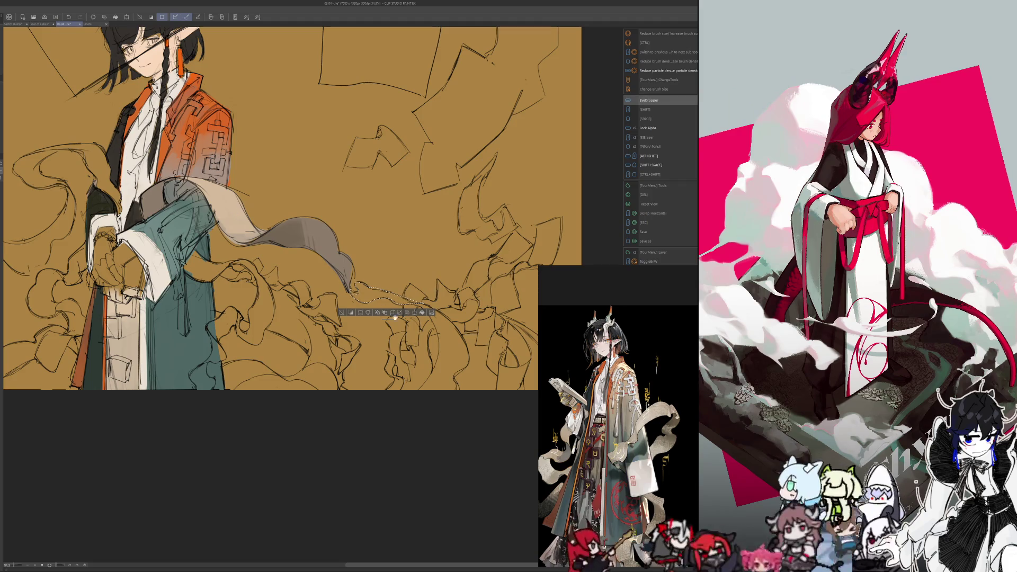
key(ctrl+d)
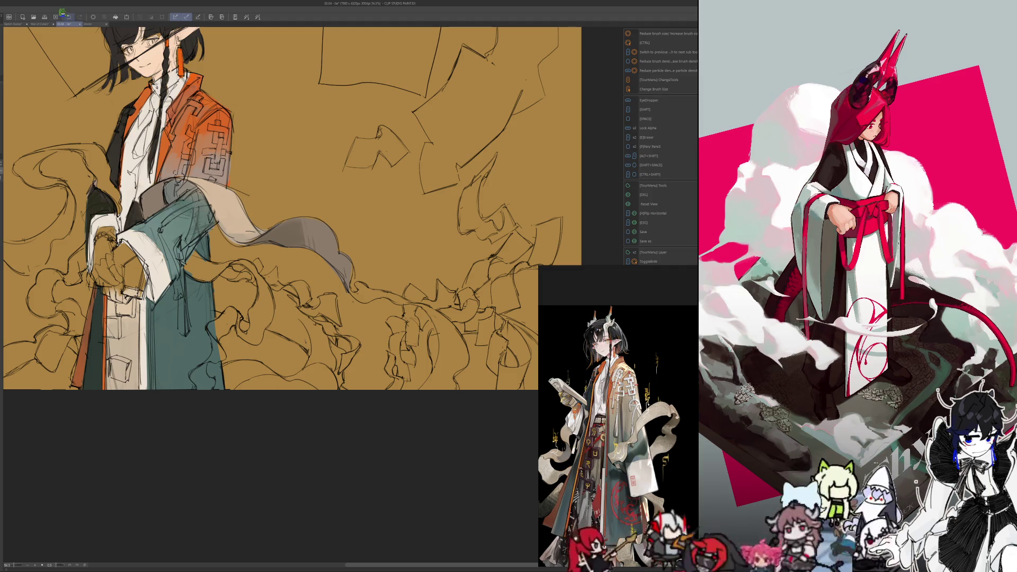
key(ctrl+z)
key(F1)
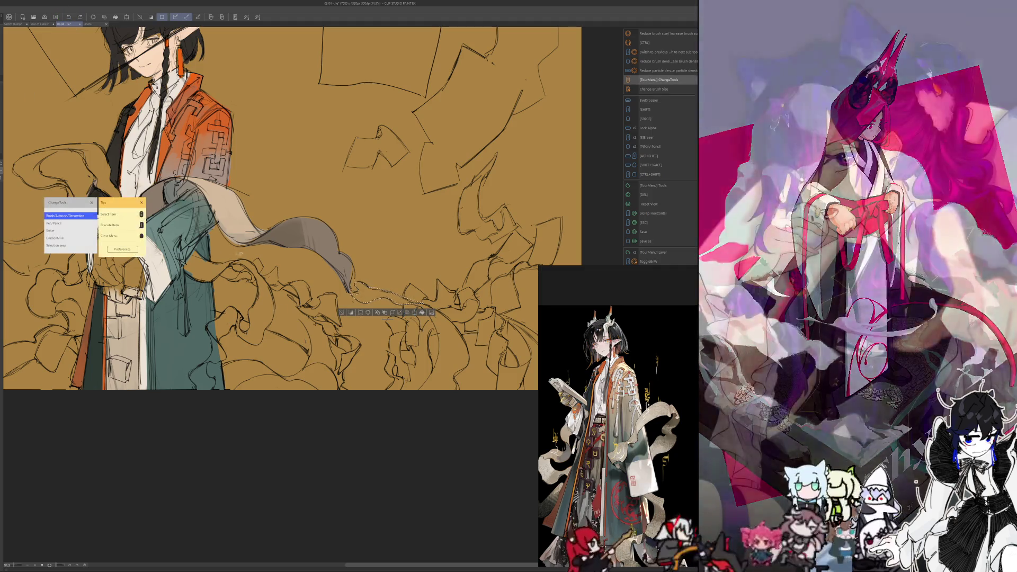
key(Escape)
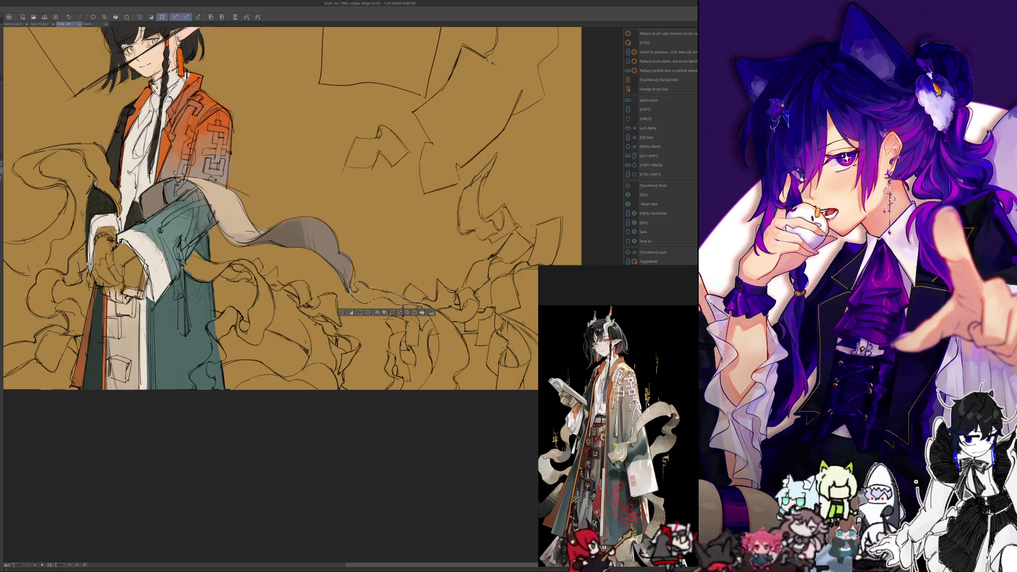
- Fill the selected ribbon tip with pale cream and mirror the canvas view to check it
click(414, 312)
click(340, 312)
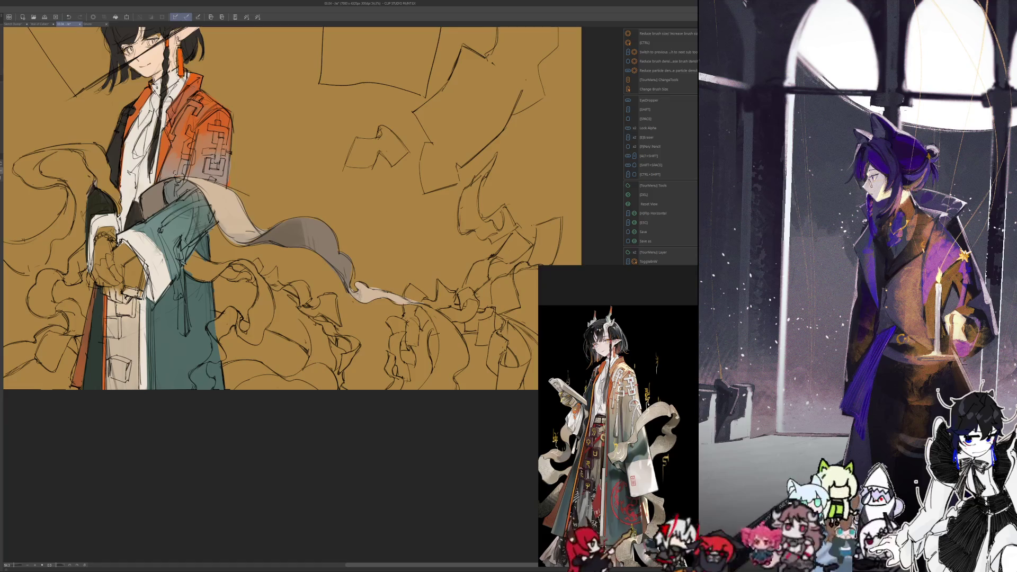
key(alt)
key(alt+shift)
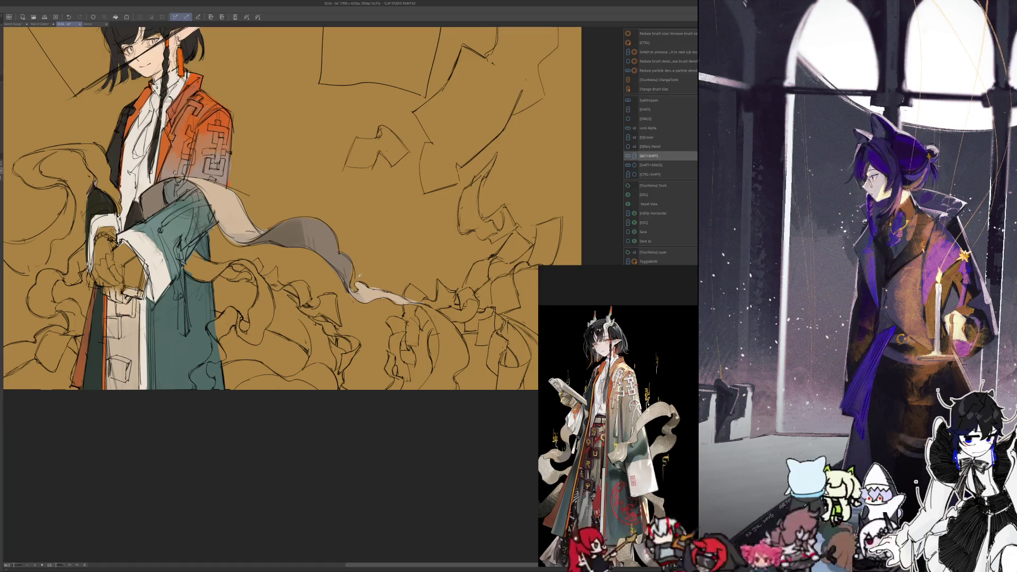
key(alt)
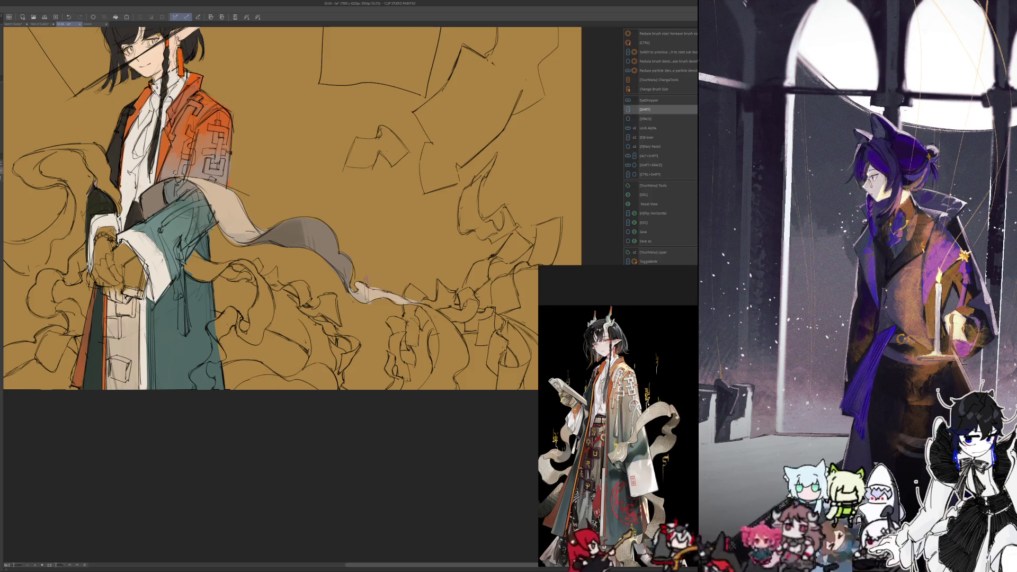
key(h)
key(i)
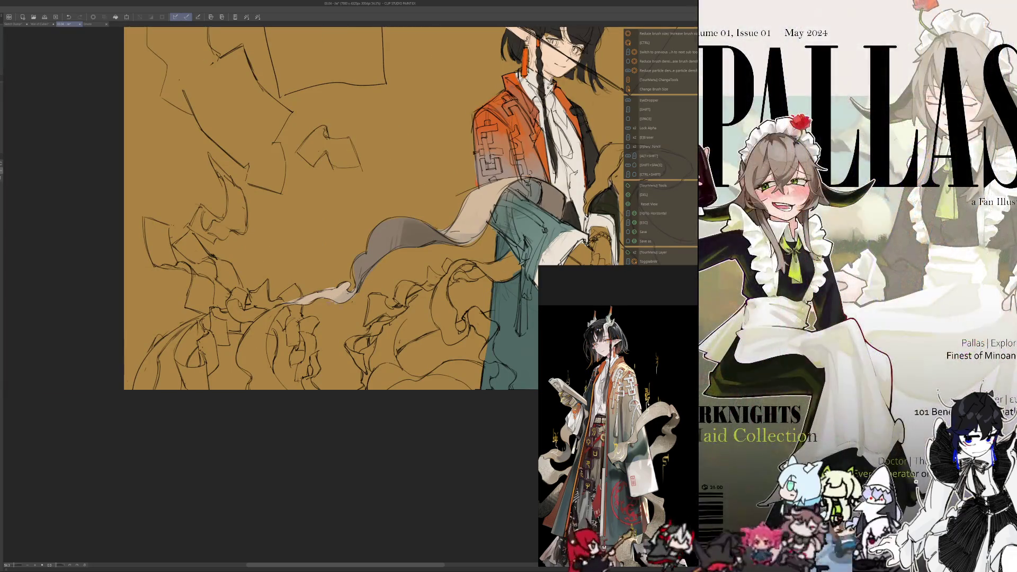
- Sample a dark grey and paint a long ribbon tail trailing to the lower left, then unflip the view
key(i)
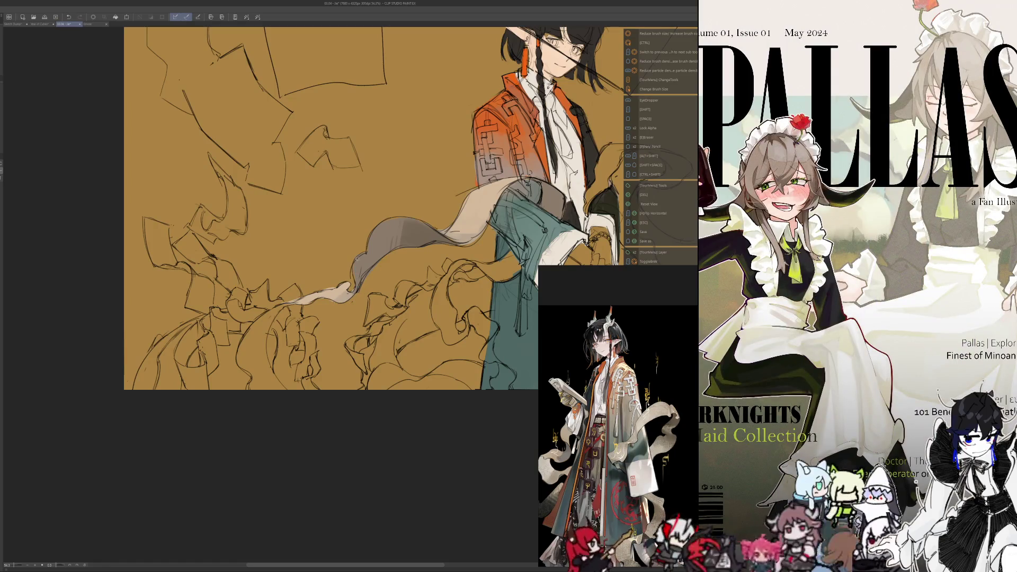
key(i)
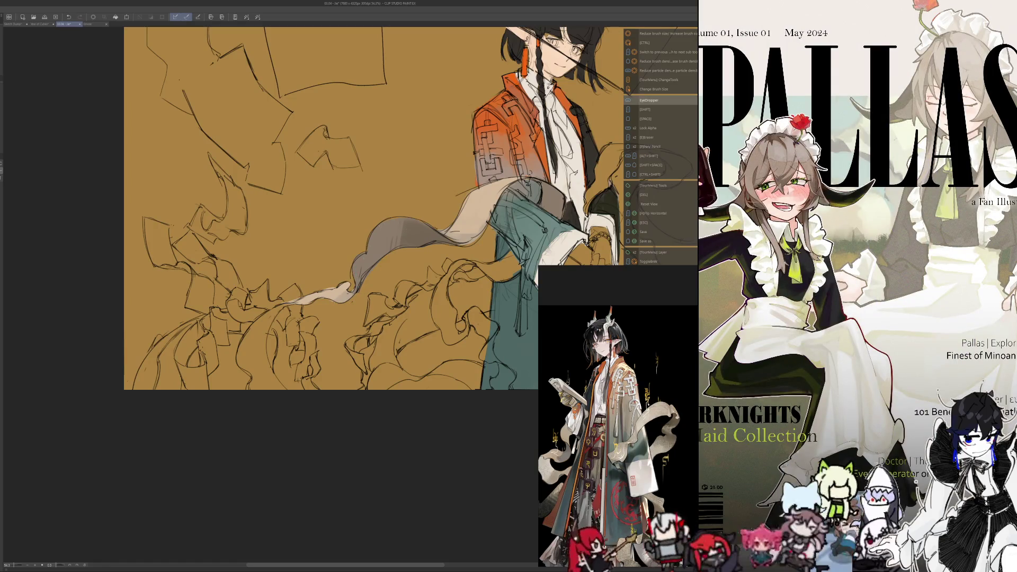
mouse_move(296, 302)
mouse_down()
mouse_move(246, 340)
mouse_move(237, 368)
mouse_move(249, 388)
mouse_up()
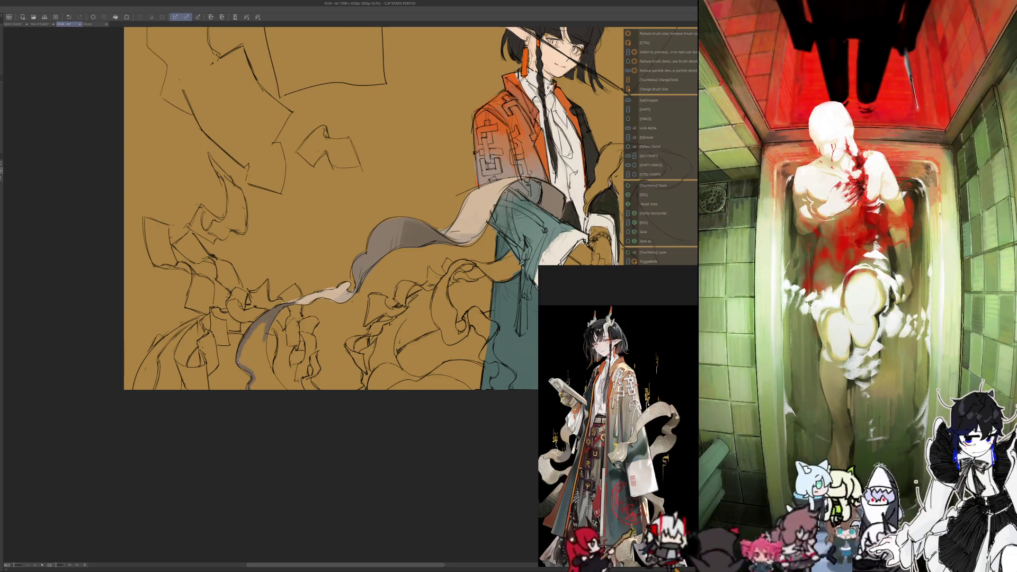
scroll(331, 211, up, 1)
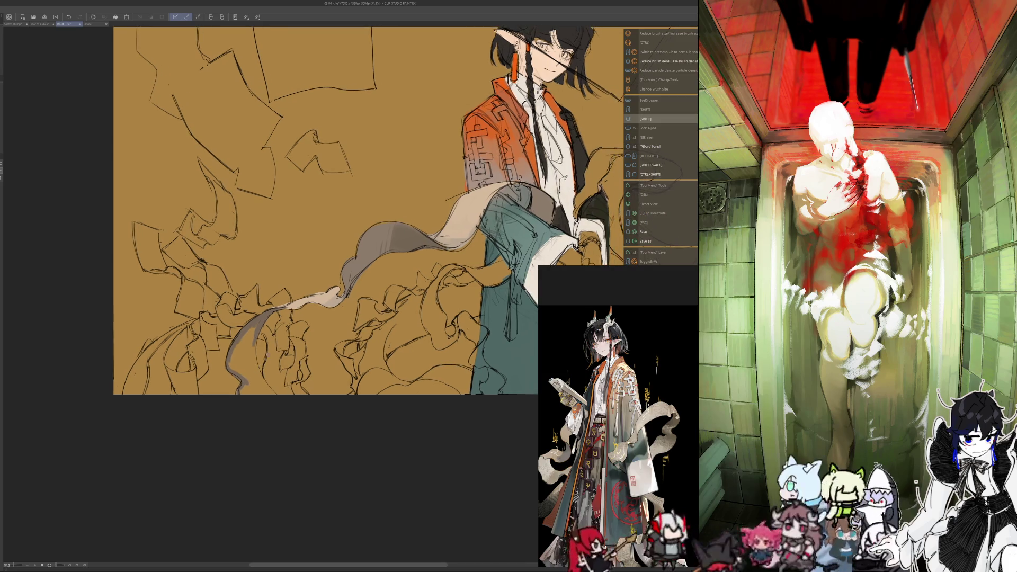
drag(331, 212, 323, 208)
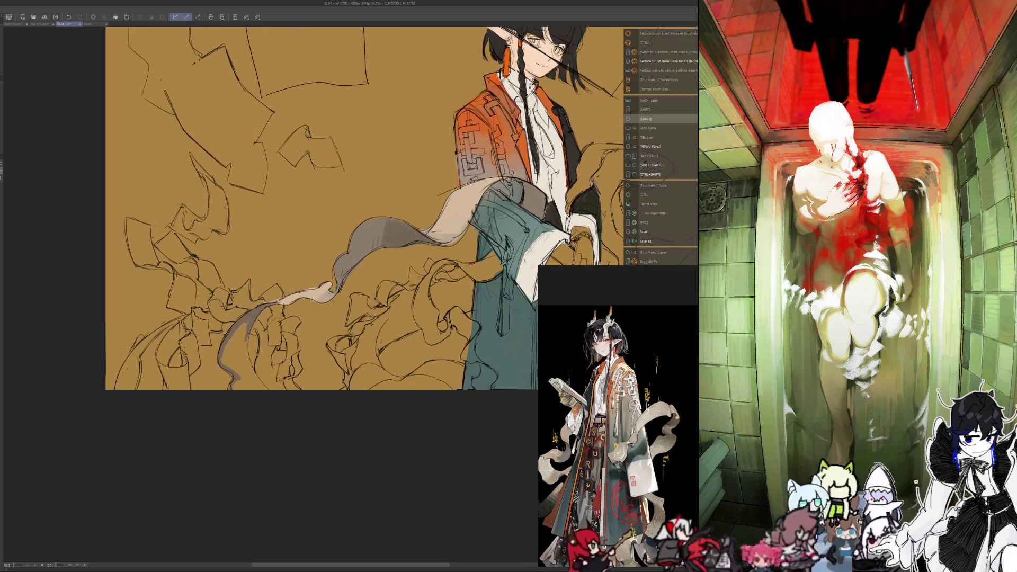
mouse_move(240, 336)
mouse_down()
mouse_move(241, 367)
mouse_move(247, 360)
mouse_move(263, 388)
mouse_move(236, 392)
mouse_move(226, 334)
mouse_up()
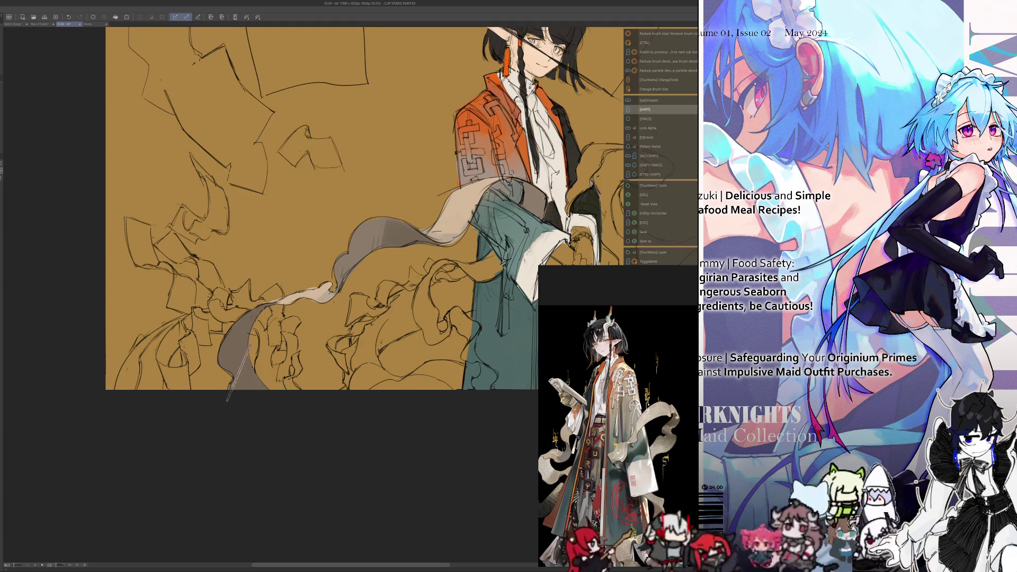
key(h)
scroll(235, 457, up, 2)
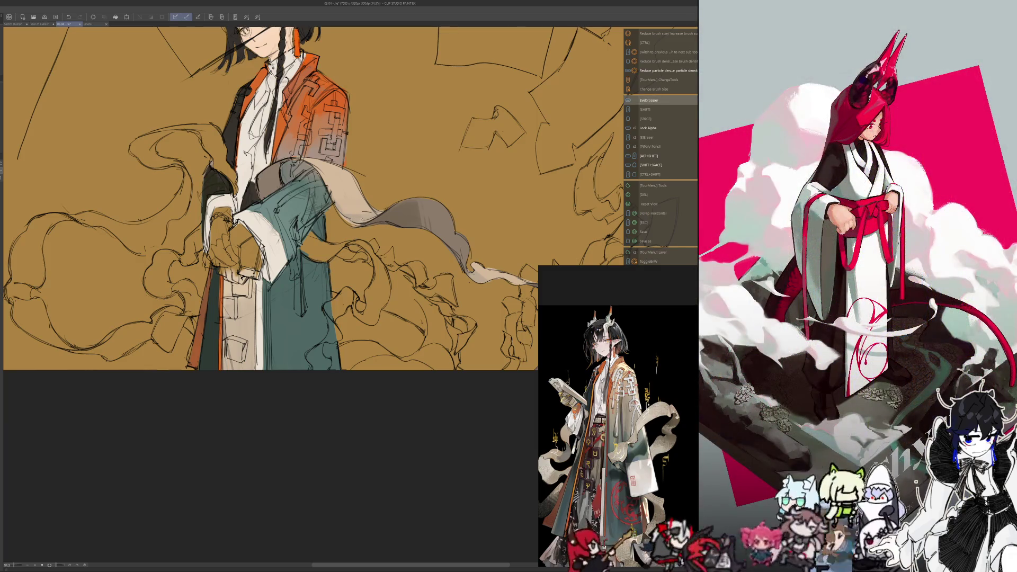
key(h)
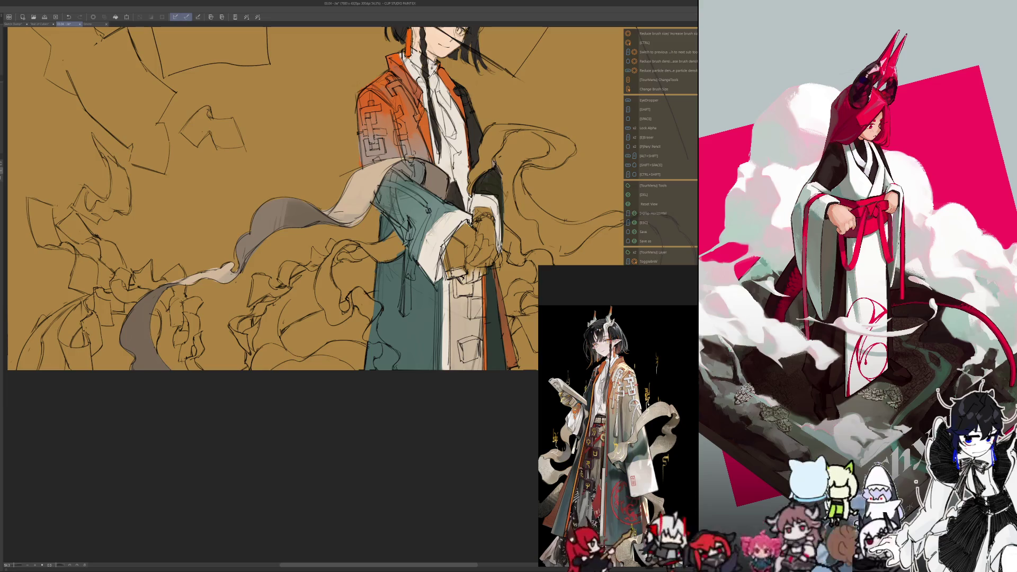
key(i)
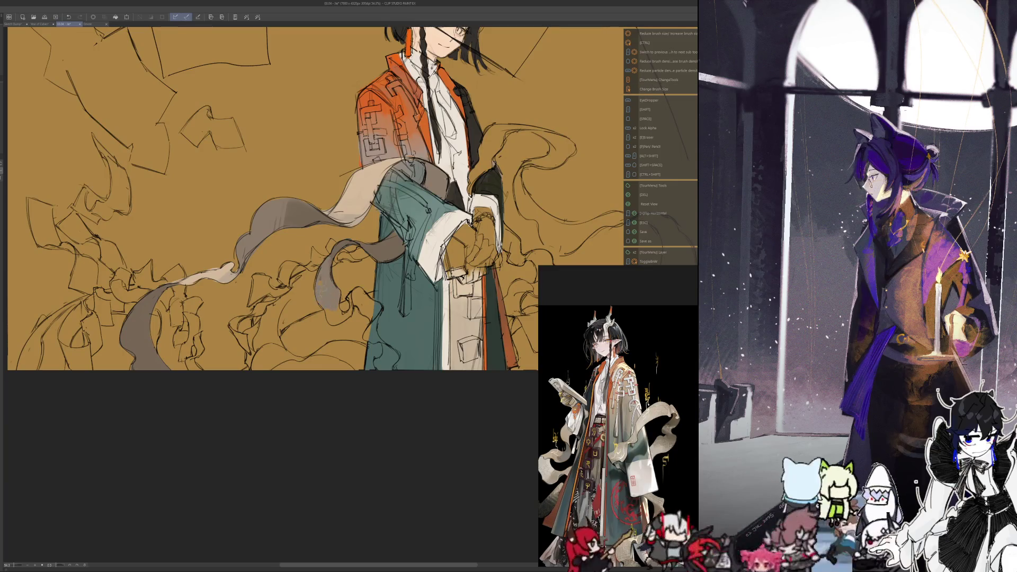
key(ctrl+alt)
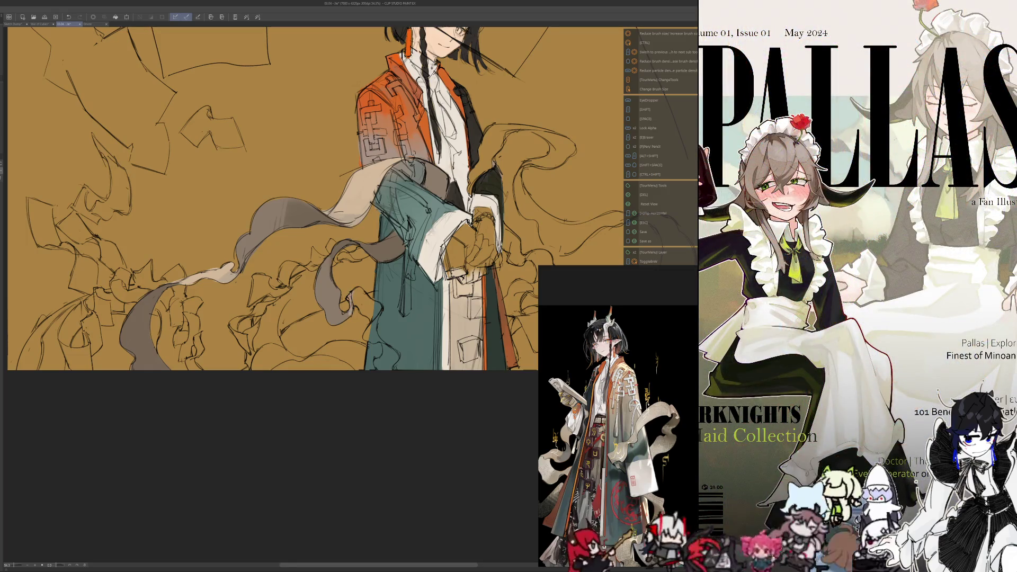
key(alt)
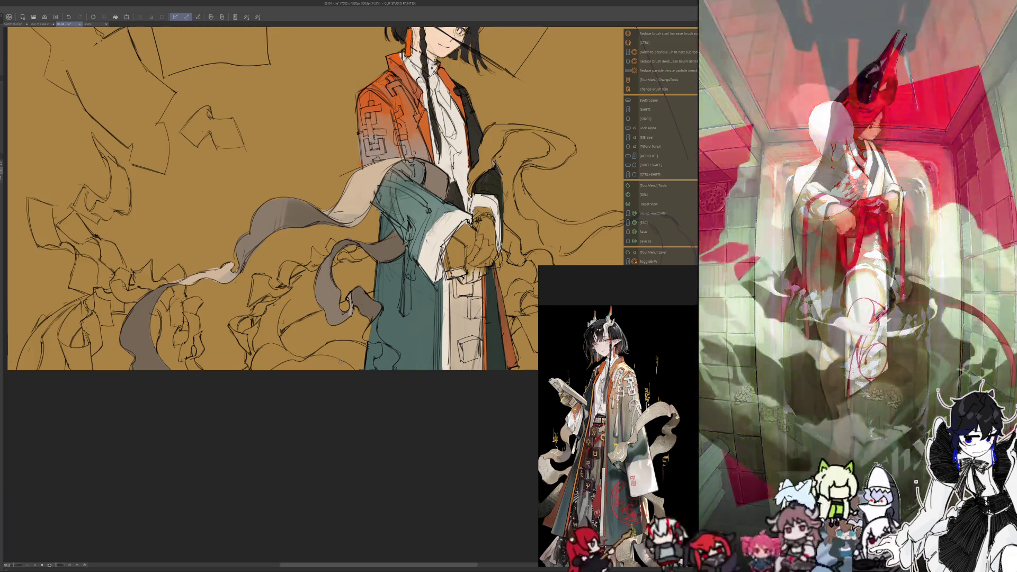
key(space)
drag(343, 478, 332, 429)
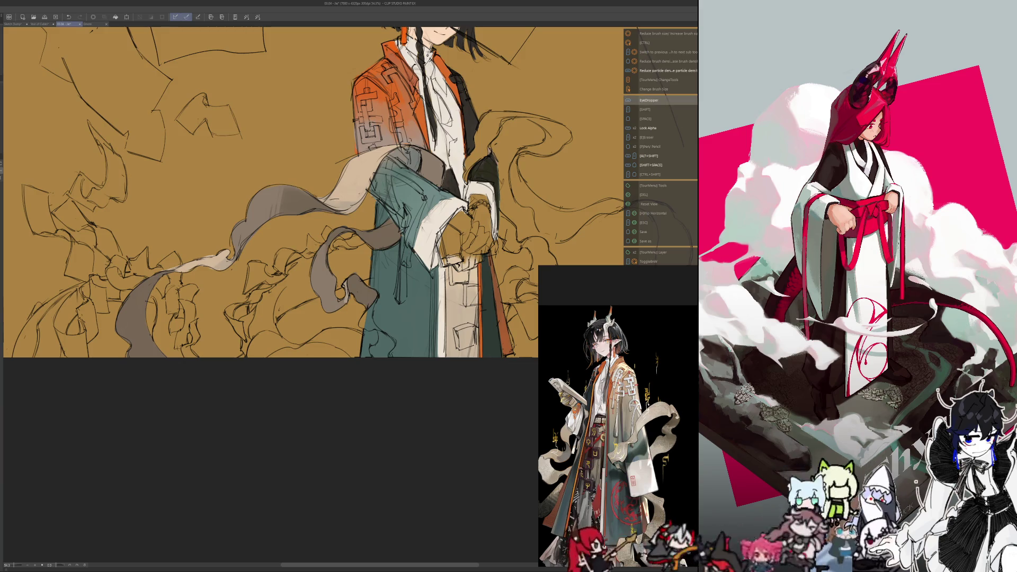
scroll(360, 298, up, 2)
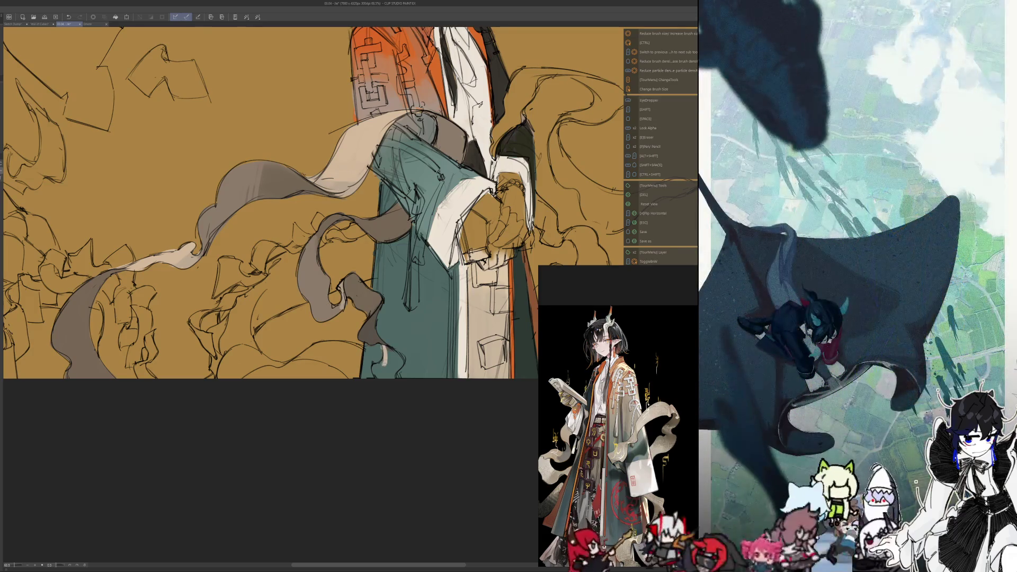
- Dab cream highlight strokes onto the lower teal coat and pan to the right-hand ribbon loop
mouse_move(385, 357)
mouse_down()
mouse_move(374, 368)
mouse_move(380, 375)
mouse_move(394, 353)
mouse_move(387, 374)
mouse_up()
alt+click(384, 355)
alt+click(389, 365)
alt+click(393, 370)
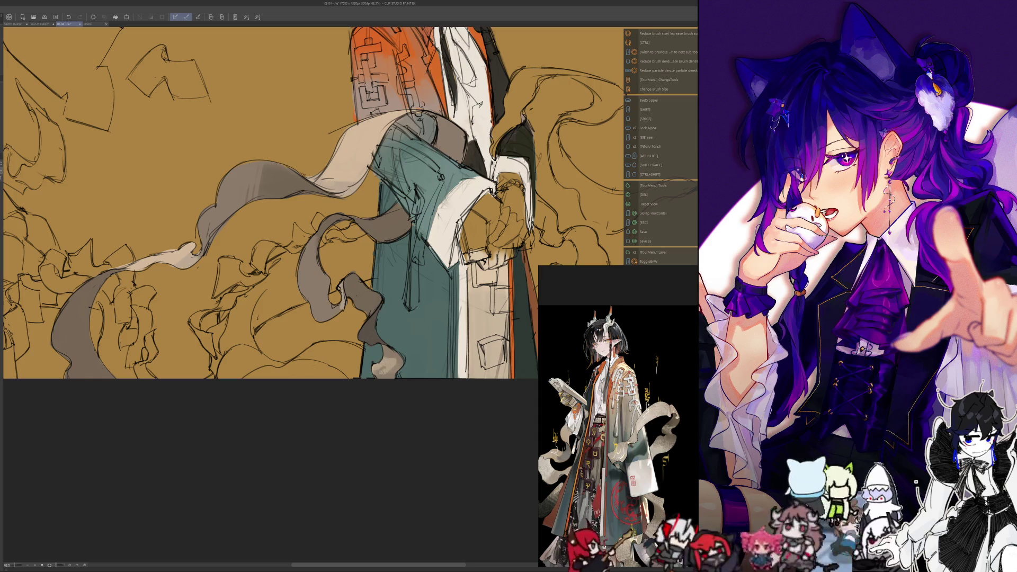
drag(683, 302, 341, 297)
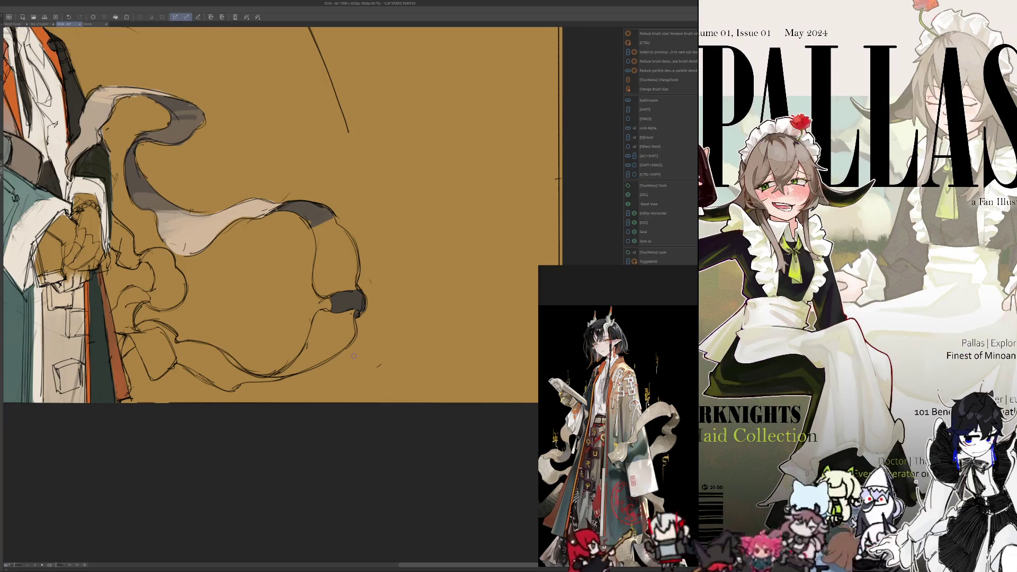
scroll(292, 190, down, 5)
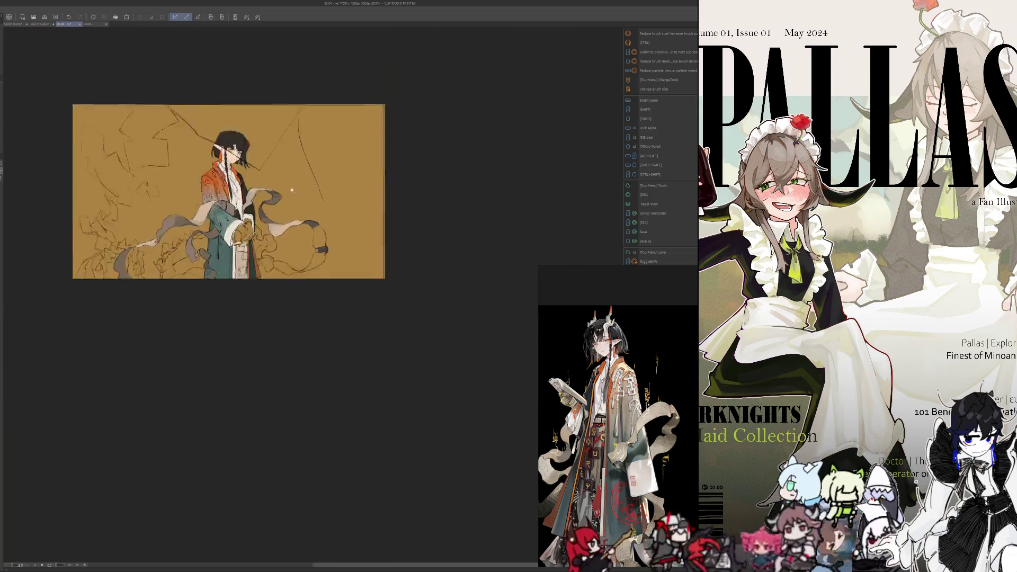
scroll(292, 190, up, 2)
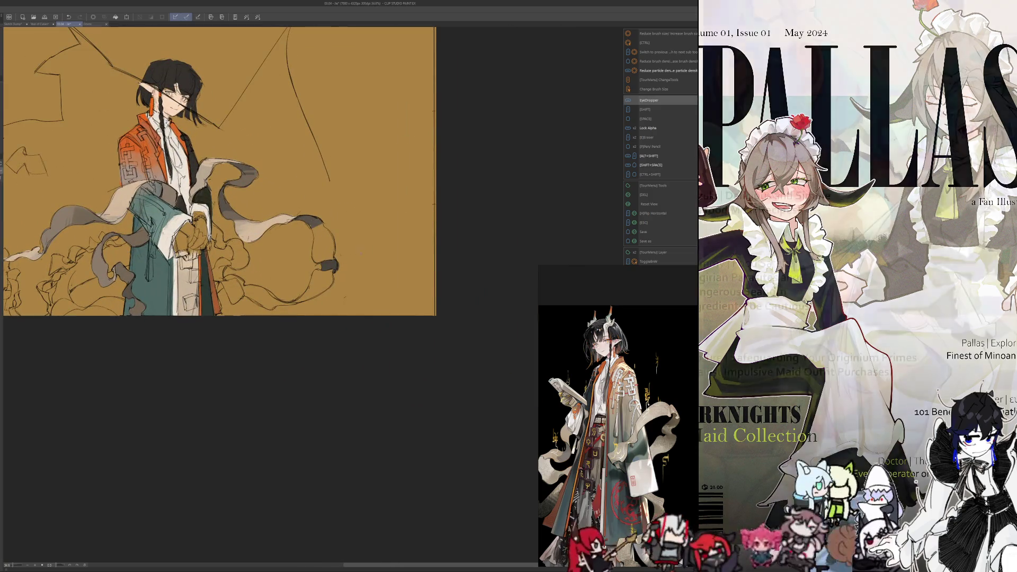
scroll(313, 256, up, 2)
scroll(313, 255, up, 1)
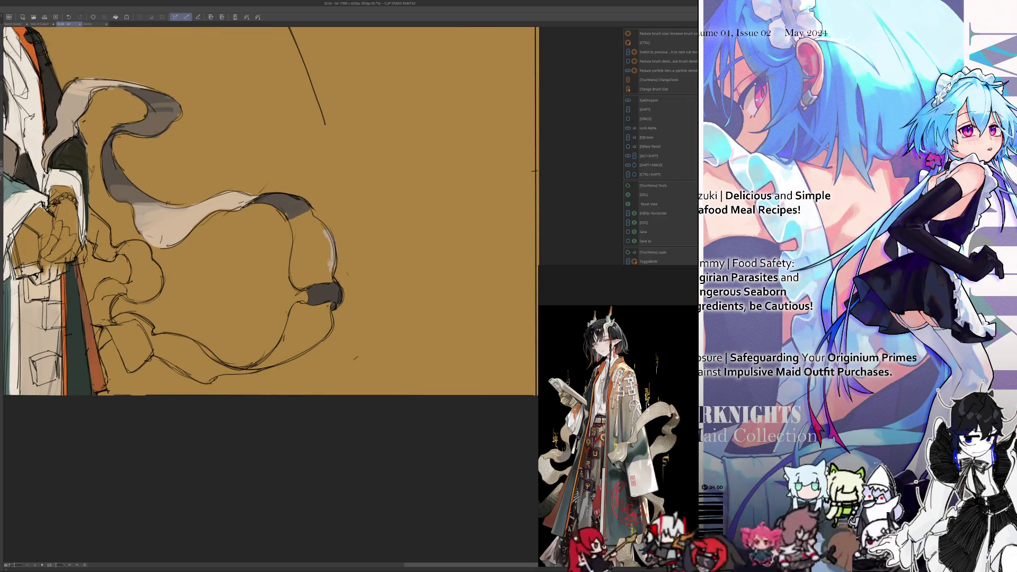
- Paint white highlights and a light beige patch on the right side of the looping ribbon
mouse_move(333, 257)
mouse_down()
mouse_move(329, 276)
mouse_move(315, 280)
mouse_move(354, 282)
mouse_up()
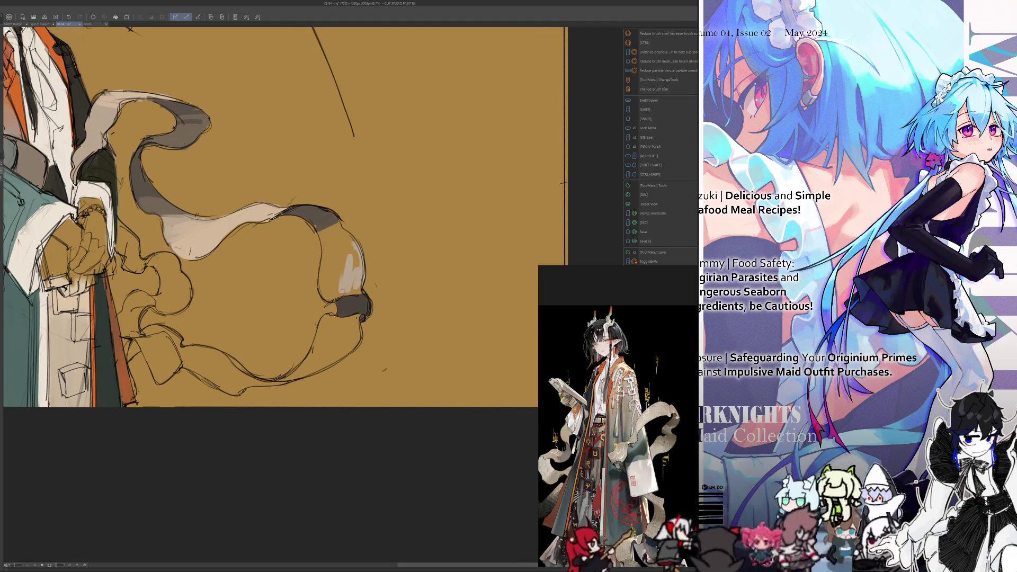
mouse_move(321, 282)
mouse_down()
mouse_move(350, 272)
mouse_move(358, 286)
mouse_move(330, 293)
mouse_move(353, 291)
mouse_up()
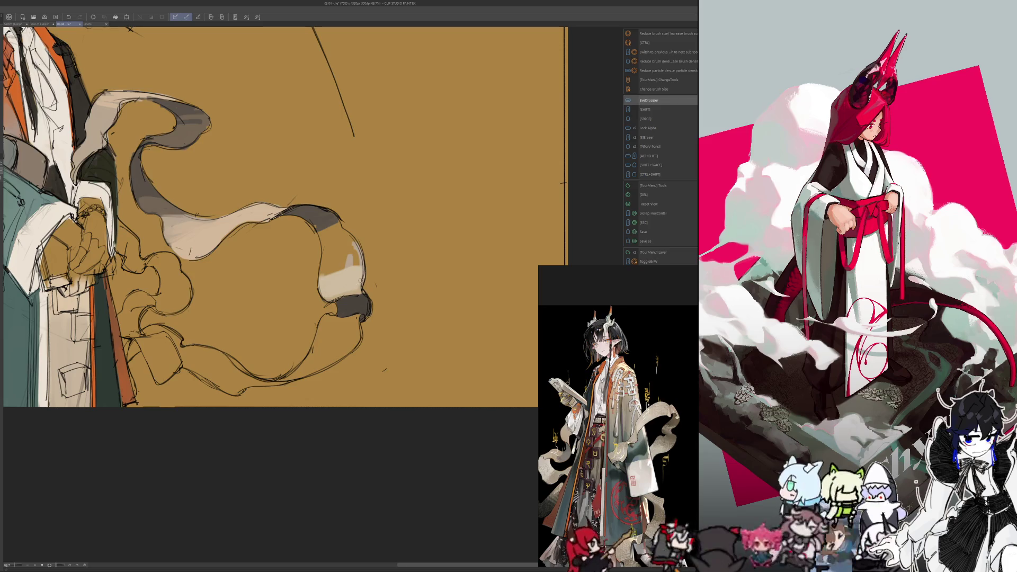
drag(330, 259, 351, 275)
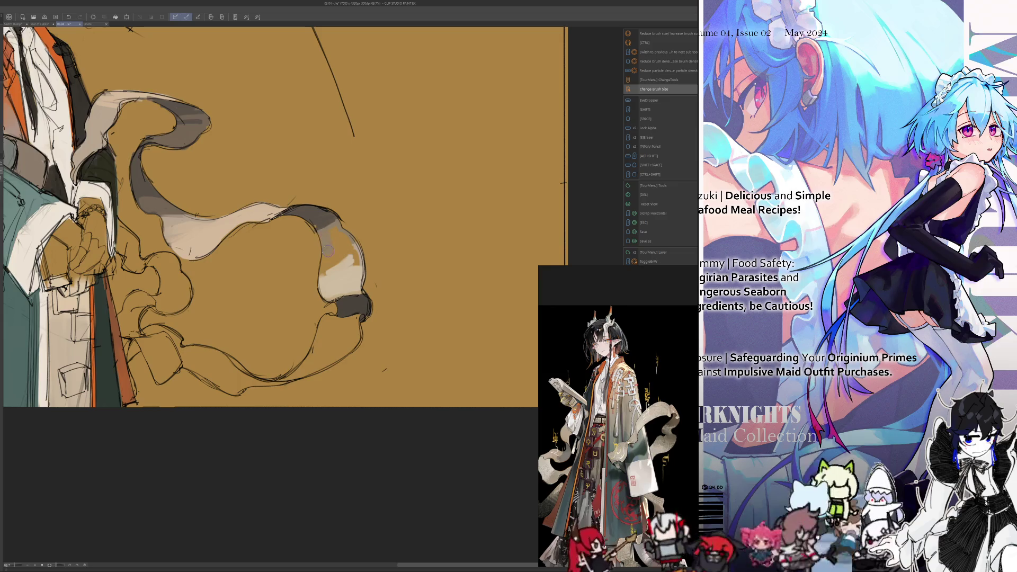
mouse_move(326, 278)
mouse_down()
mouse_move(327, 254)
mouse_move(340, 259)
mouse_up()
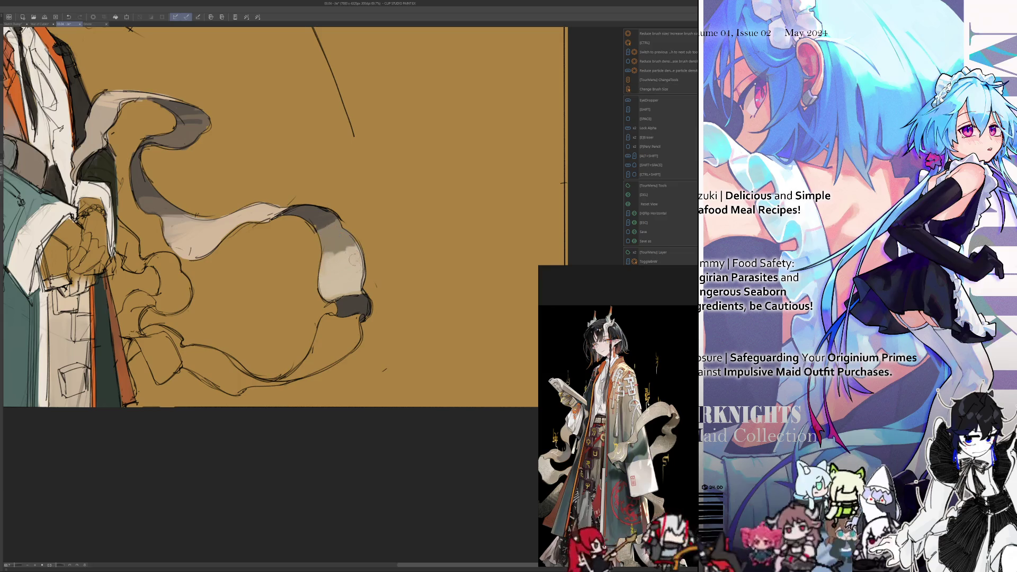
- Sample colours from the ribbon and lighten its right end, resizing the brush as needed
key(alt)
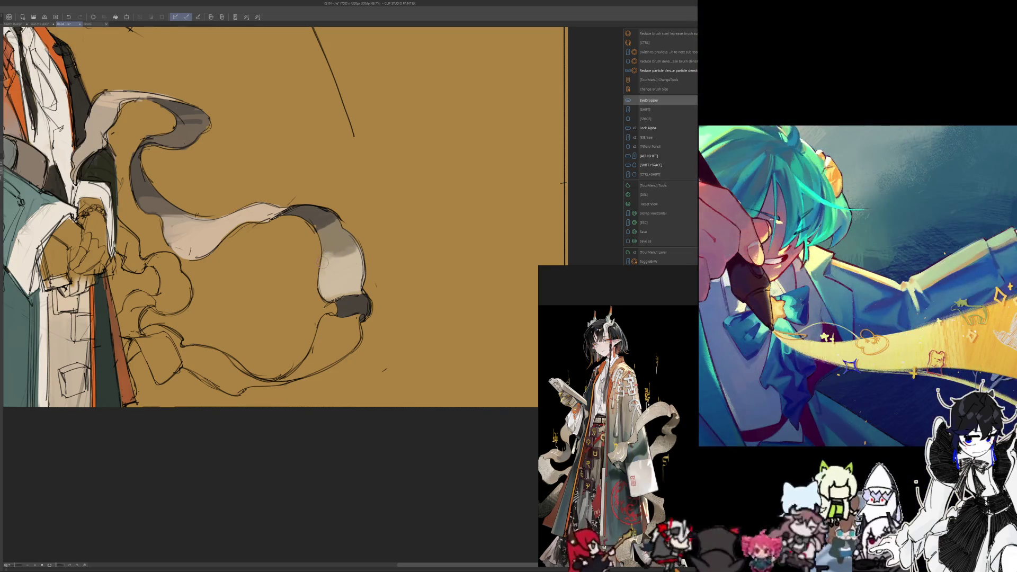
key(ctrl+alt)
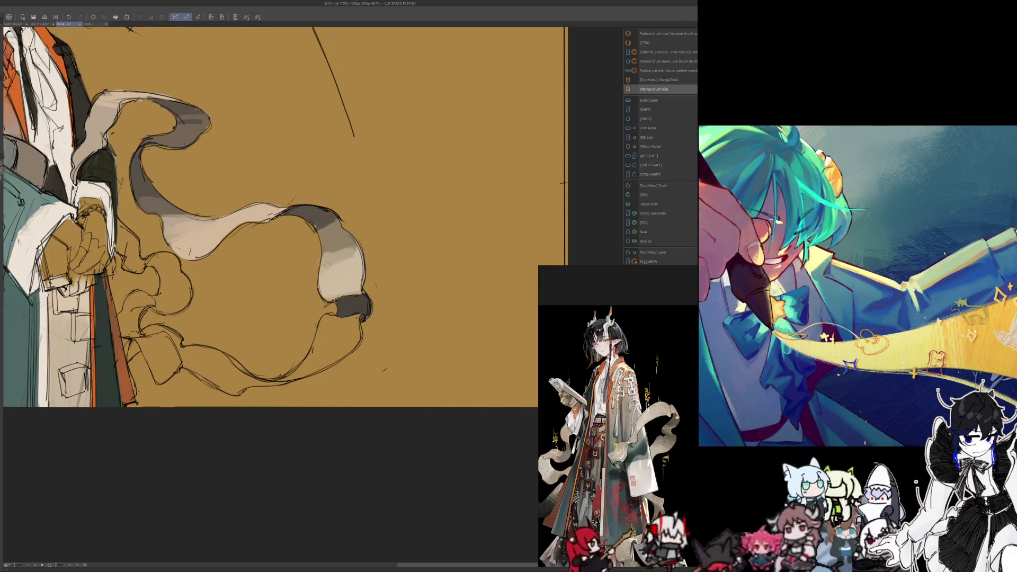
drag(324, 267, 342, 267)
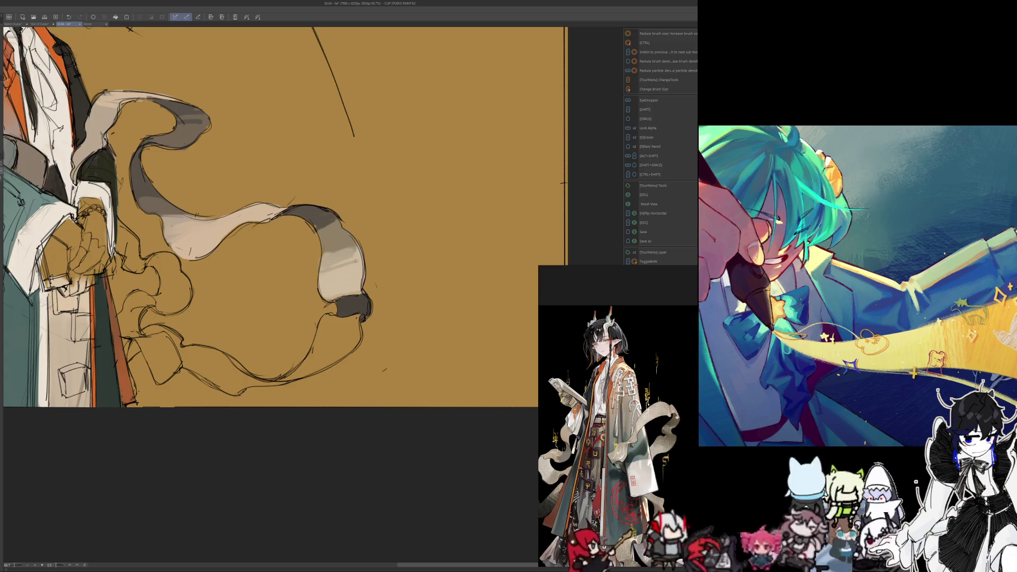
key(alt)
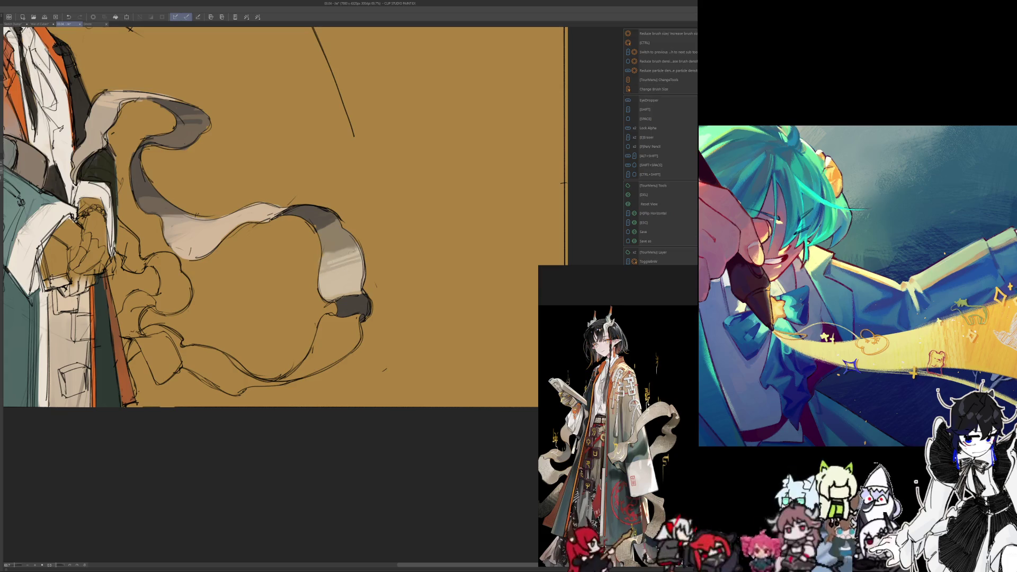
key(alt)
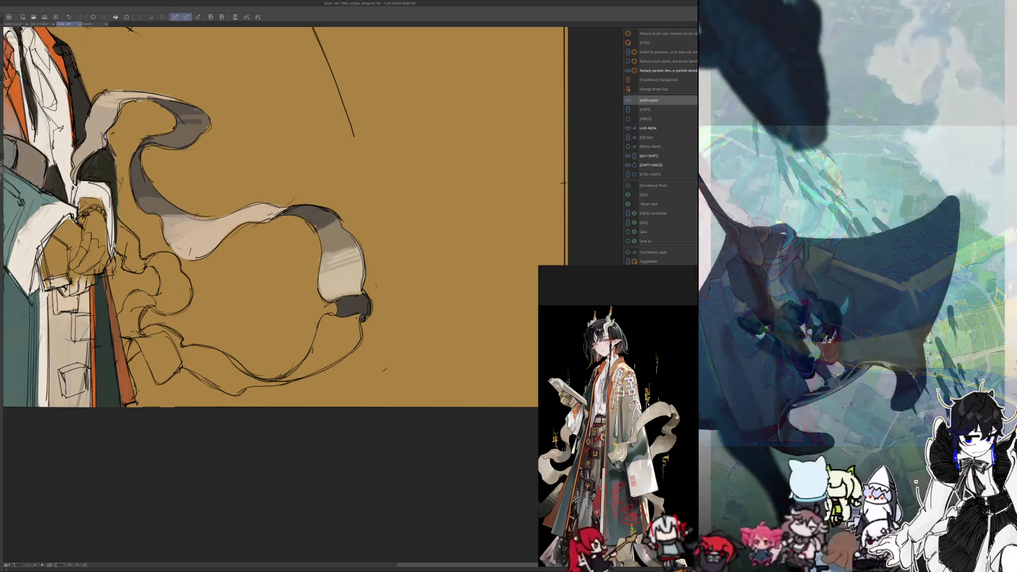
key(alt)
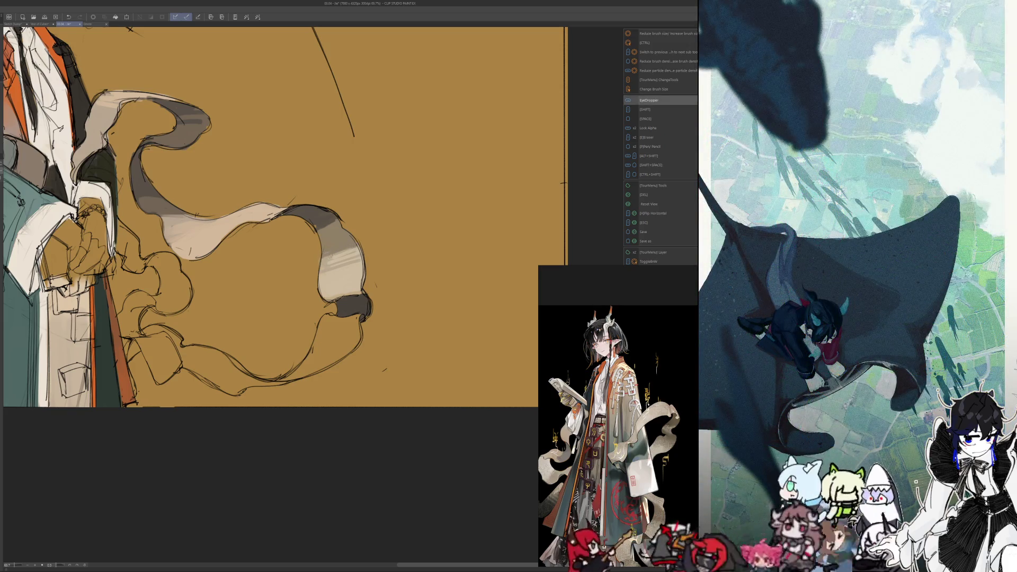
key(alt)
key(alt)
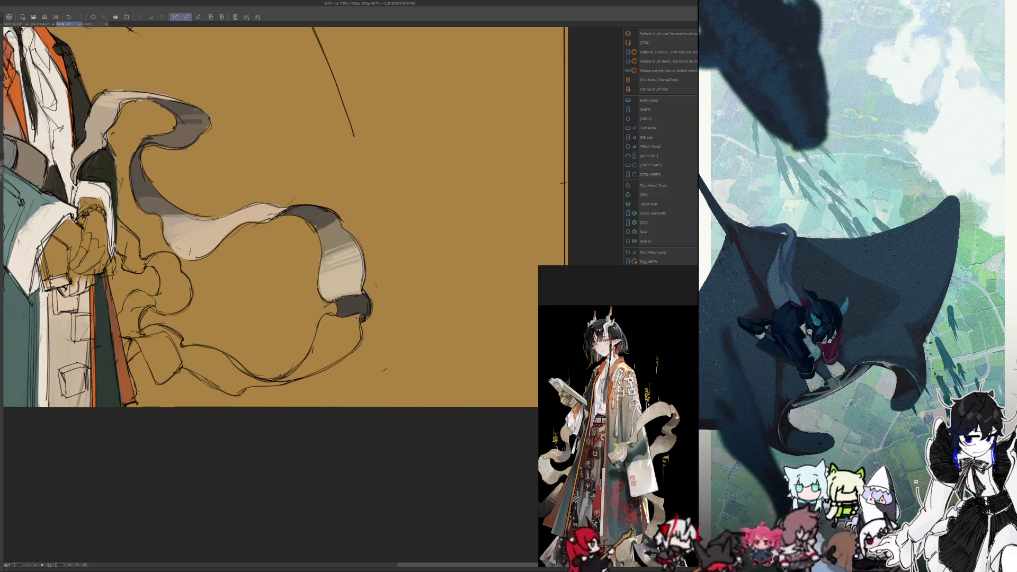
key(alt)
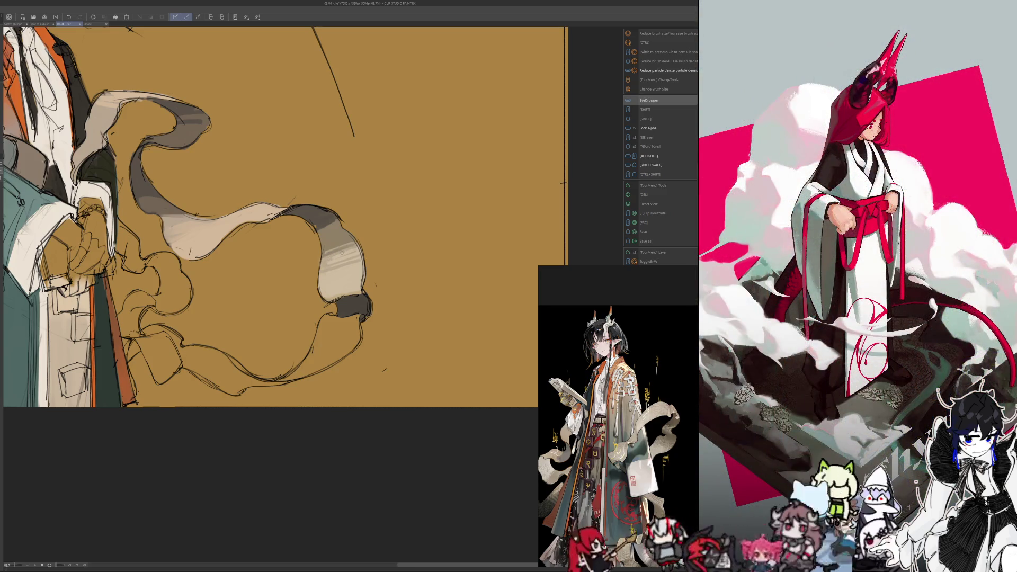
key(alt)
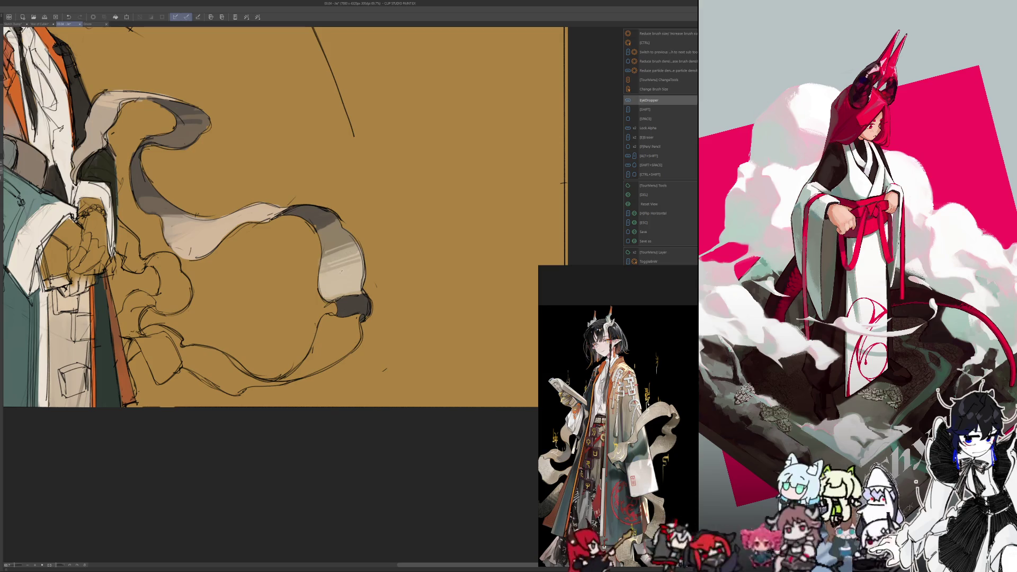
key(alt)
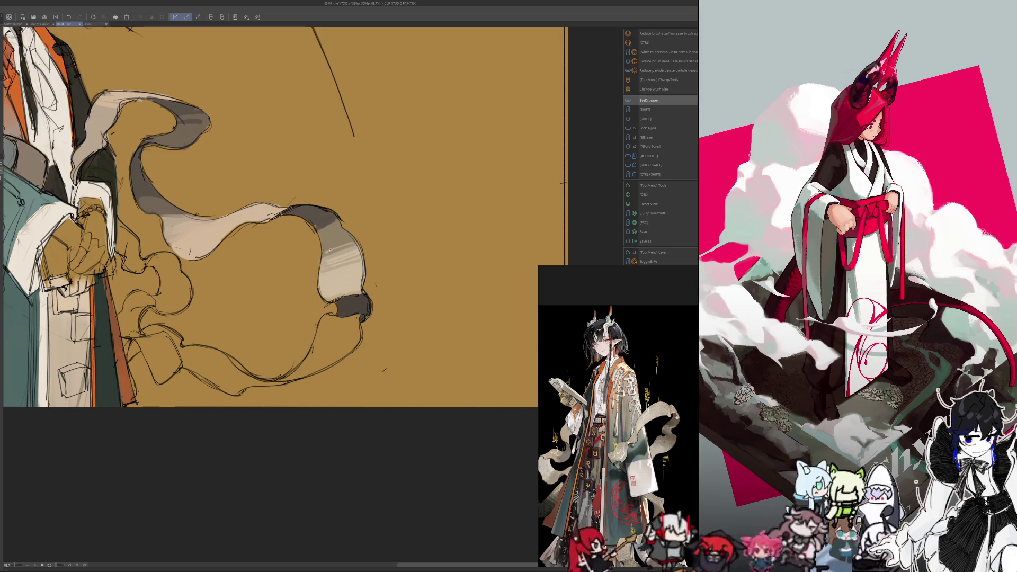
key(alt)
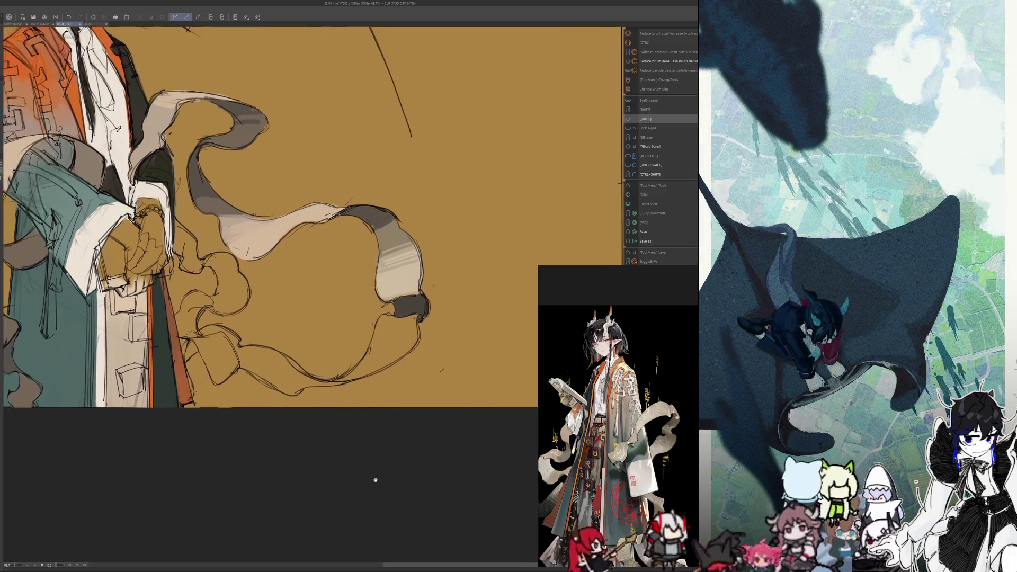
scroll(375, 477, down, 3)
scroll(378, 434, up, 2)
scroll(378, 434, up, 2)
- Sample a light colour, resize the brush and fill the ribbon's lower tip with light beige
key(alt)
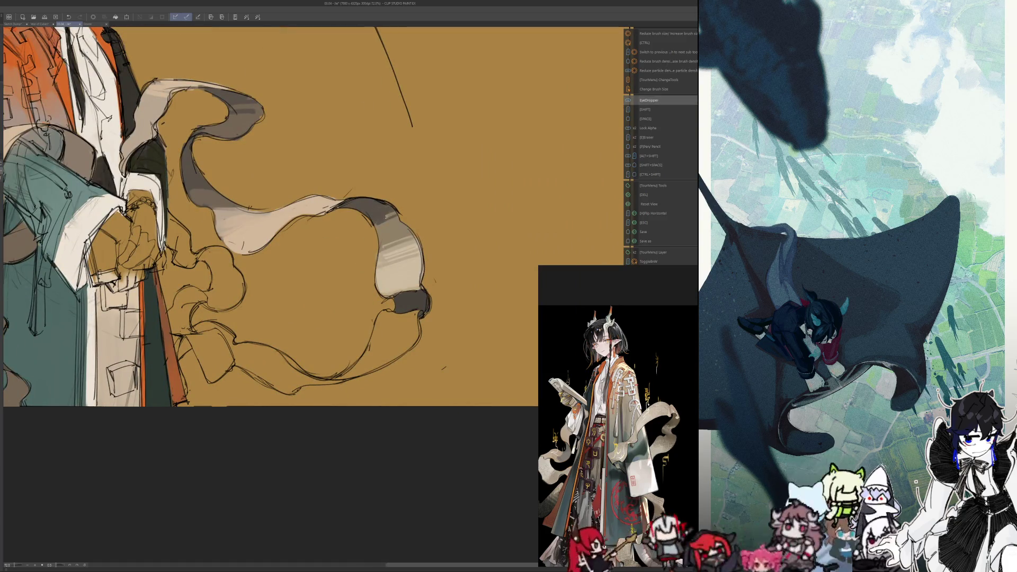
key(alt)
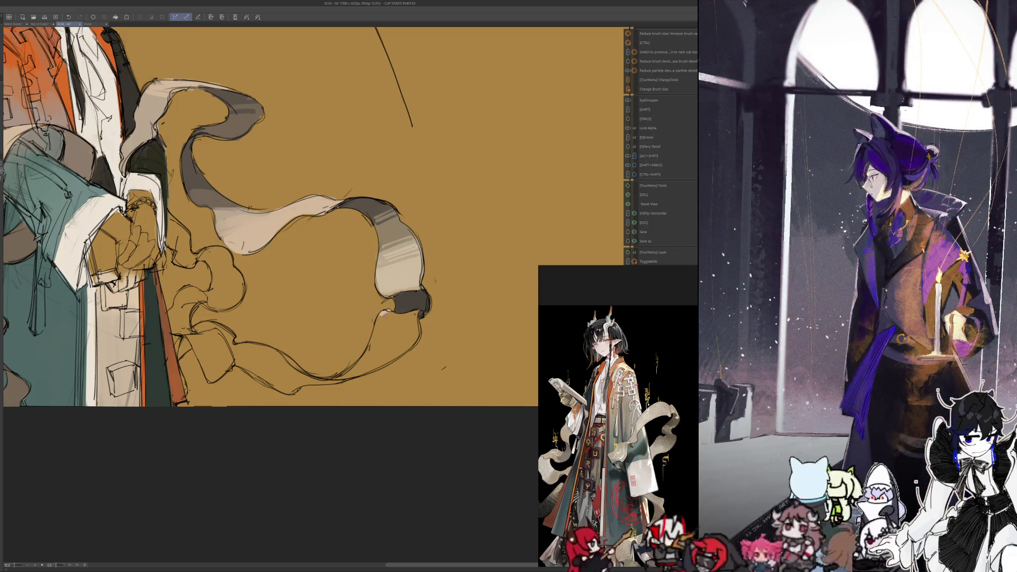
mouse_move(382, 314)
mouse_down()
mouse_move(396, 318)
mouse_move(380, 332)
mouse_up()
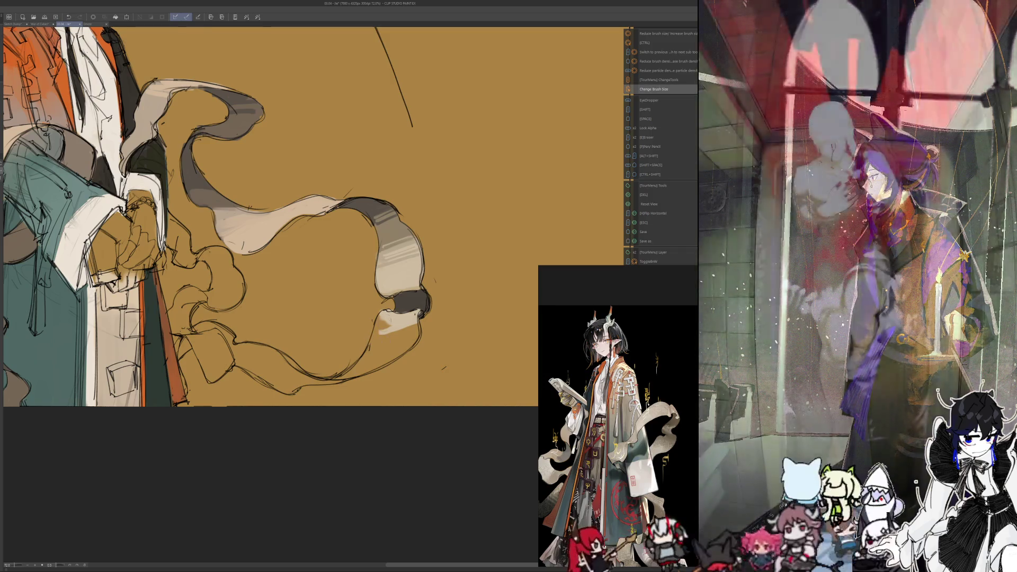
drag(395, 323, 368, 362)
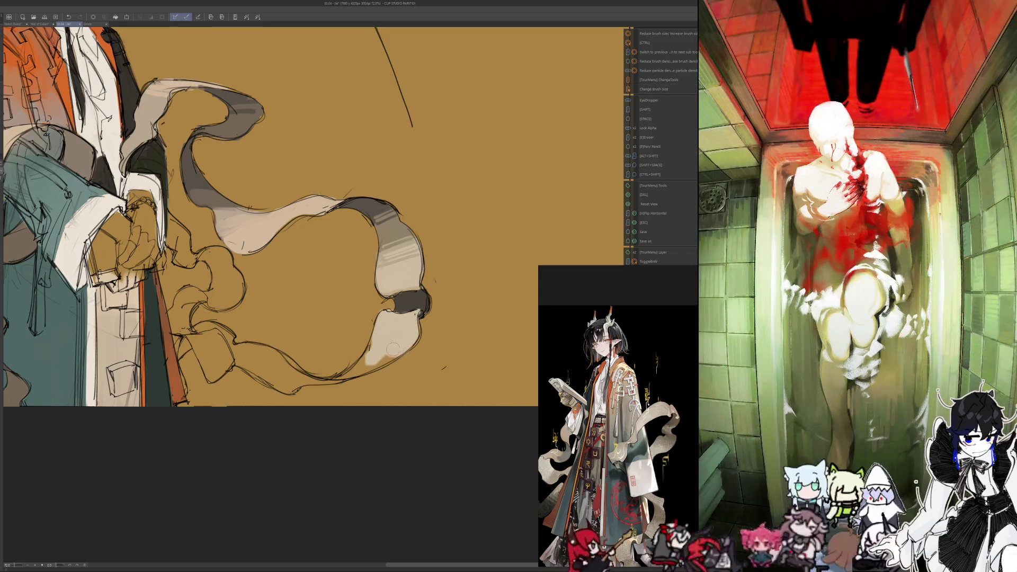
drag(408, 328, 360, 356)
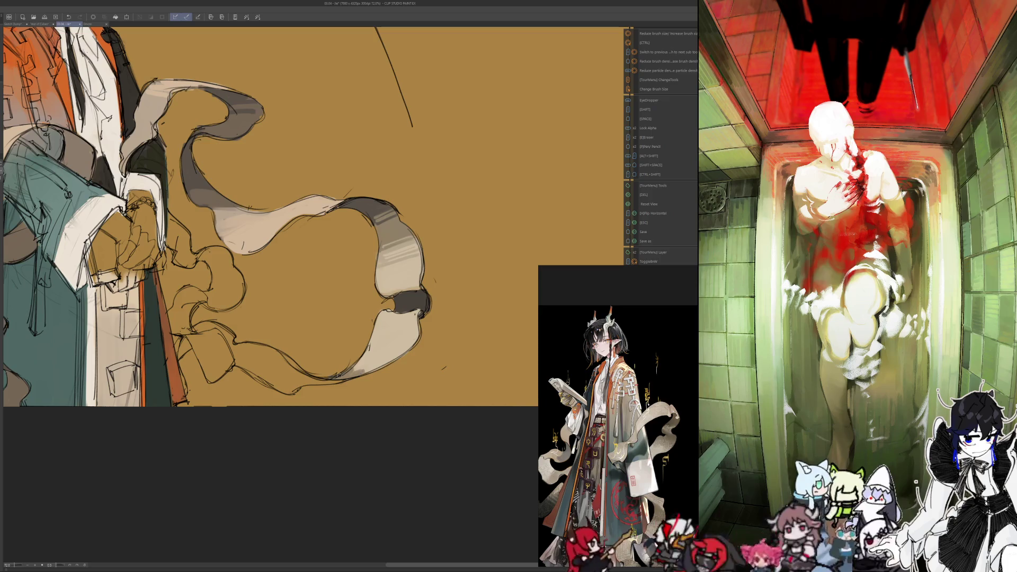
- Dismiss the quick brush-switching popup, resample colours and shift the view rightward
right_click(375, 362)
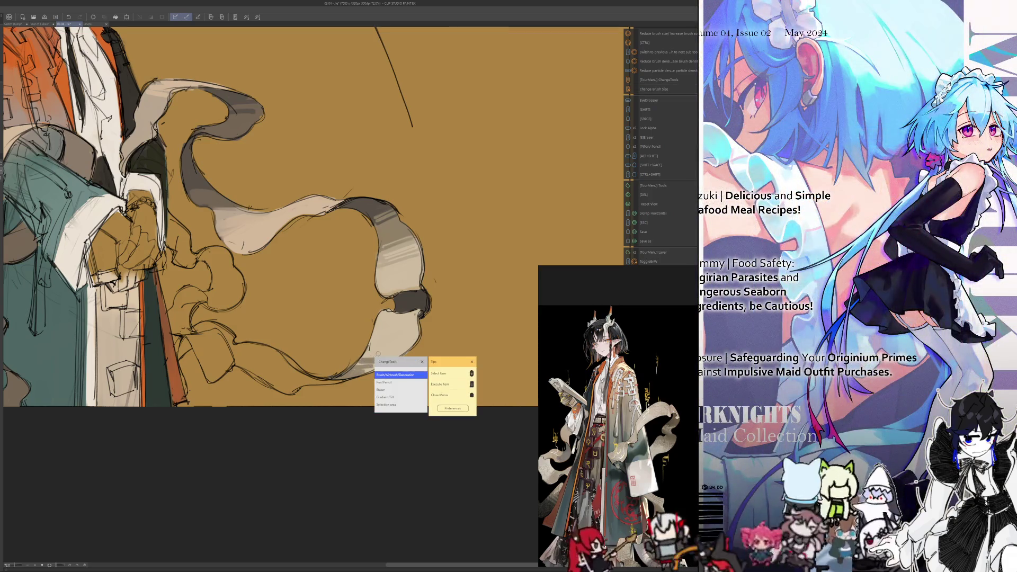
click(371, 358)
key(alt)
key(alt)
key(alt)
key(alt)
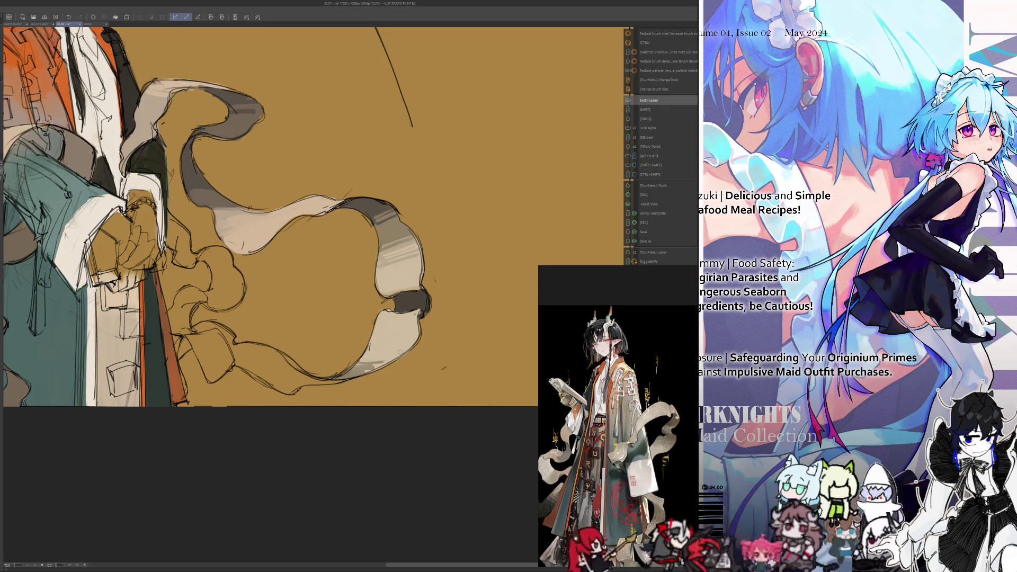
key(alt)
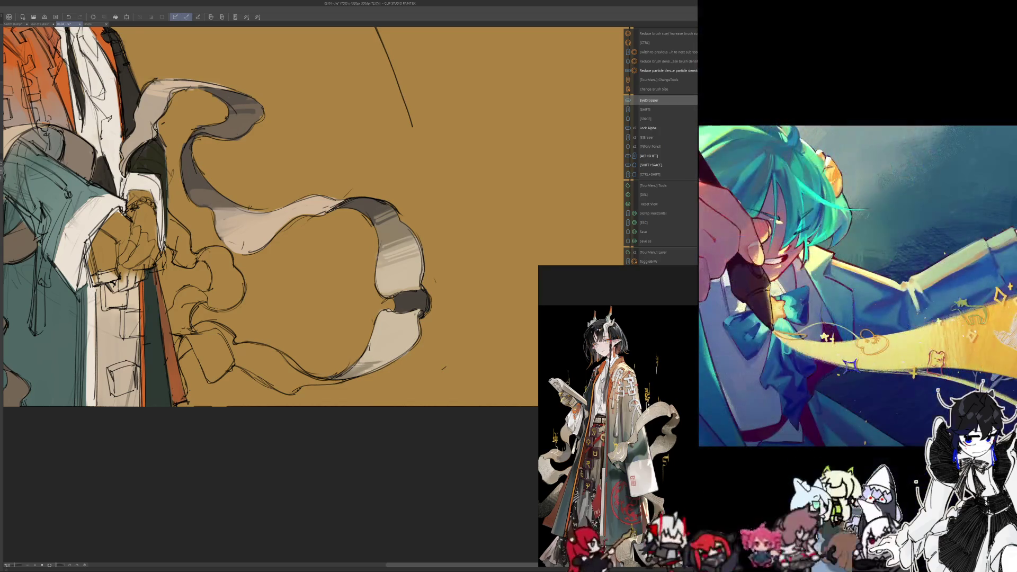
drag(283, 434, 333, 425)
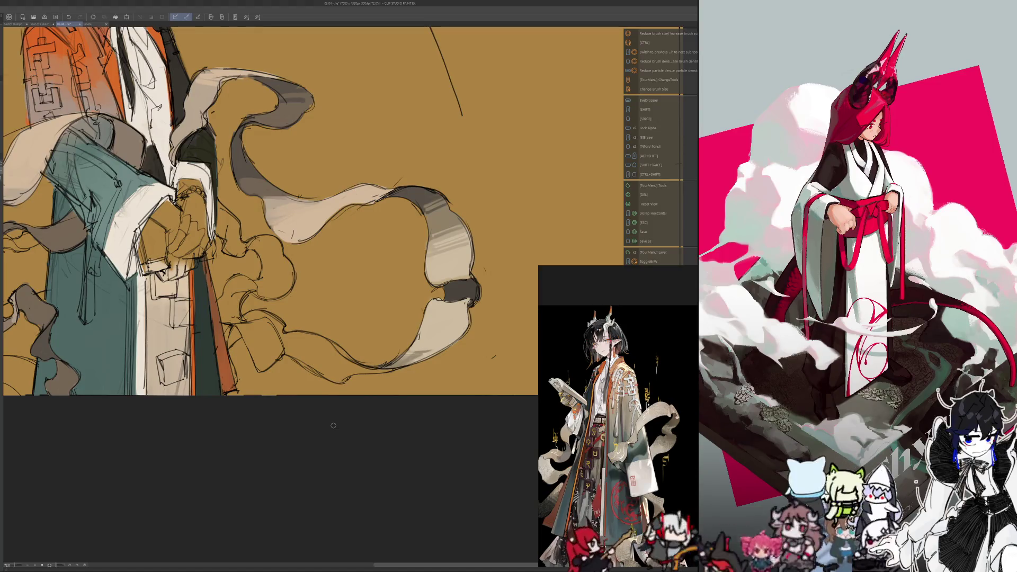
drag(333, 425, 359, 438)
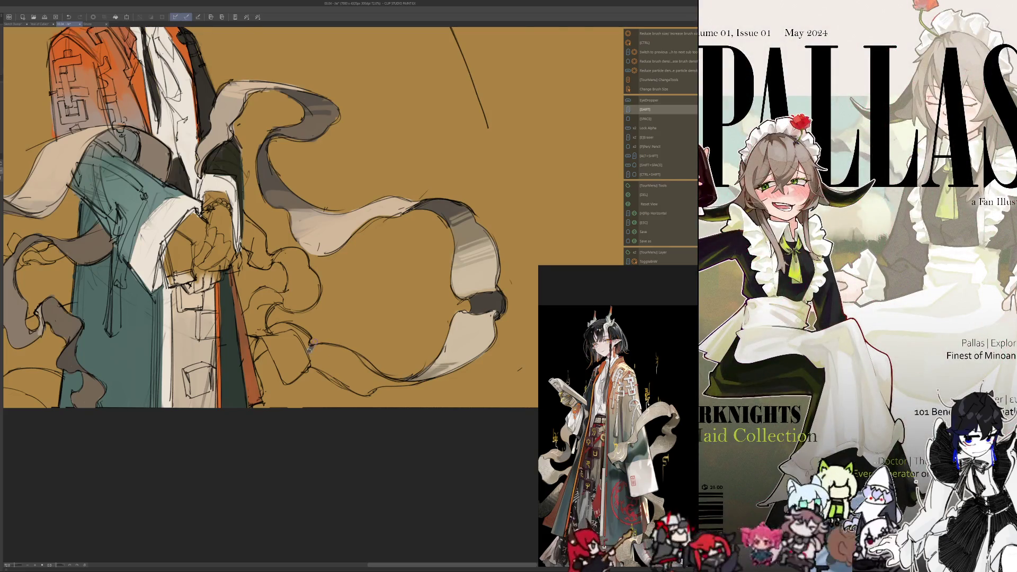
- Mirror the view, resize the brush and shade the lower ribbon tail dark grey along its edge
key(h)
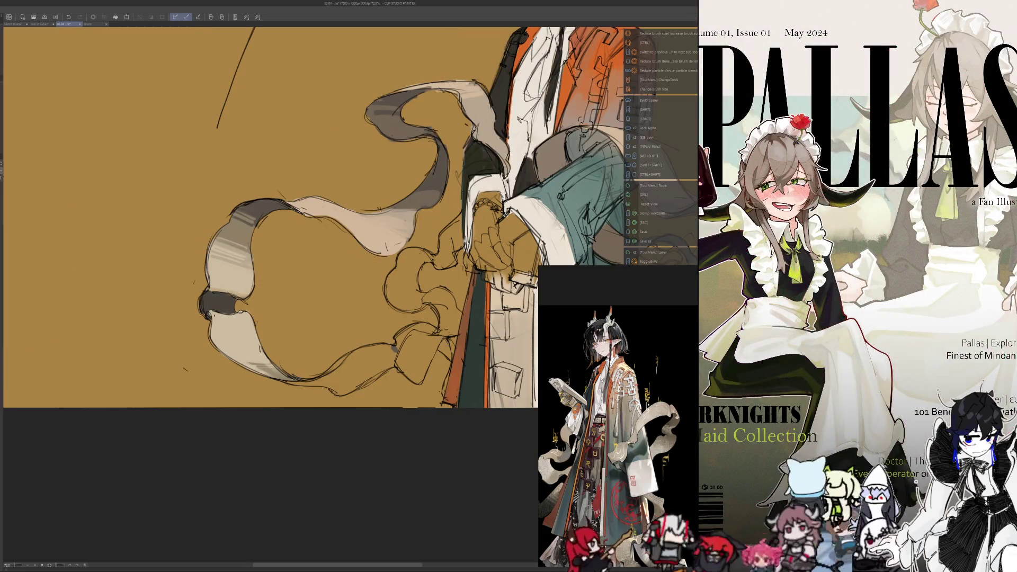
mouse_move(437, 342)
mouse_down()
mouse_move(425, 343)
mouse_move(421, 380)
mouse_up()
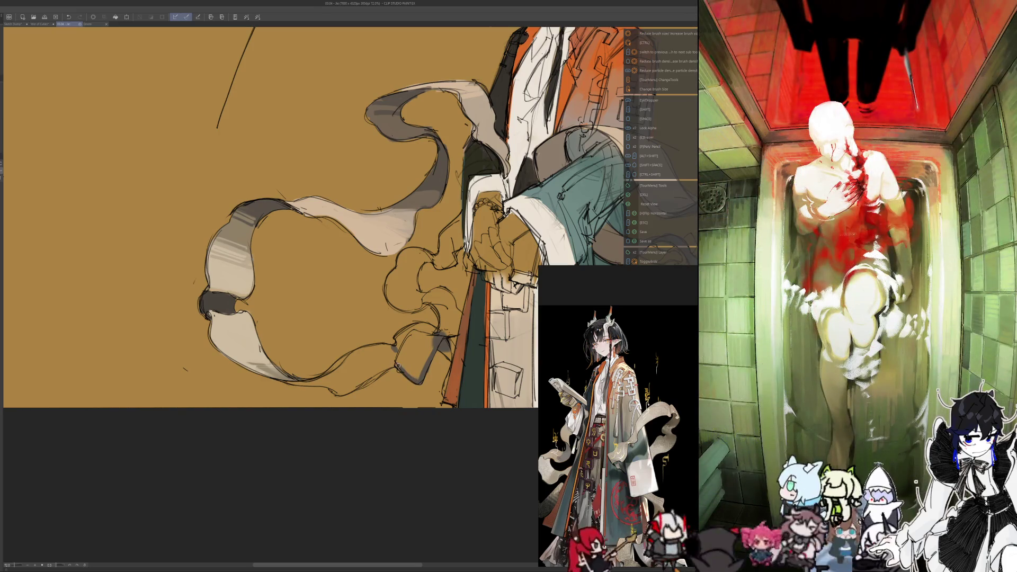
mouse_move(401, 364)
mouse_down()
mouse_move(342, 392)
mouse_move(289, 385)
mouse_up()
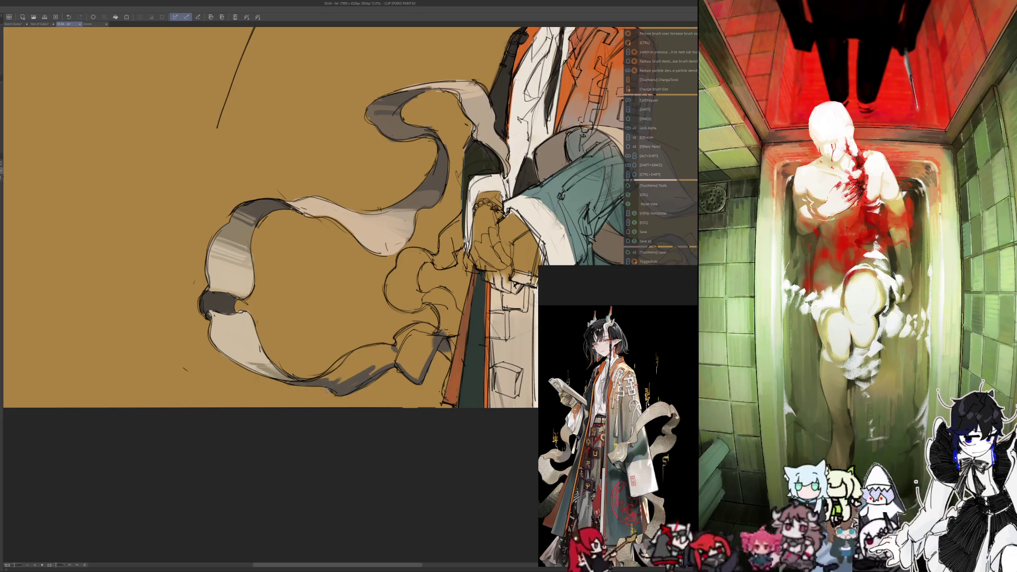
drag(343, 364, 319, 379)
mouse_move(350, 358)
mouse_down()
mouse_move(331, 369)
mouse_move(396, 345)
mouse_move(330, 380)
mouse_up()
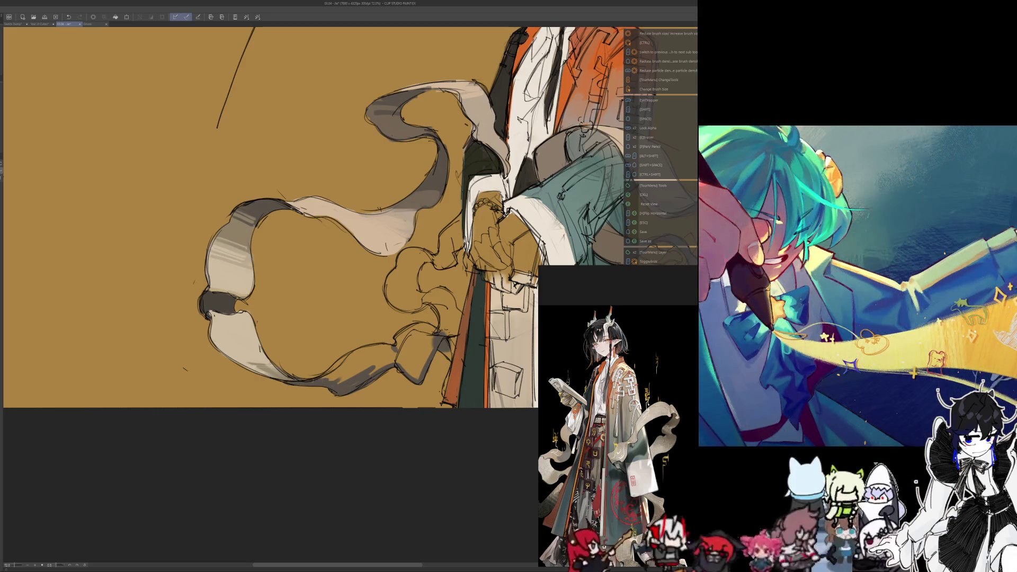
mouse_move(382, 351)
mouse_down()
mouse_move(340, 380)
mouse_move(368, 376)
mouse_move(383, 356)
mouse_up()
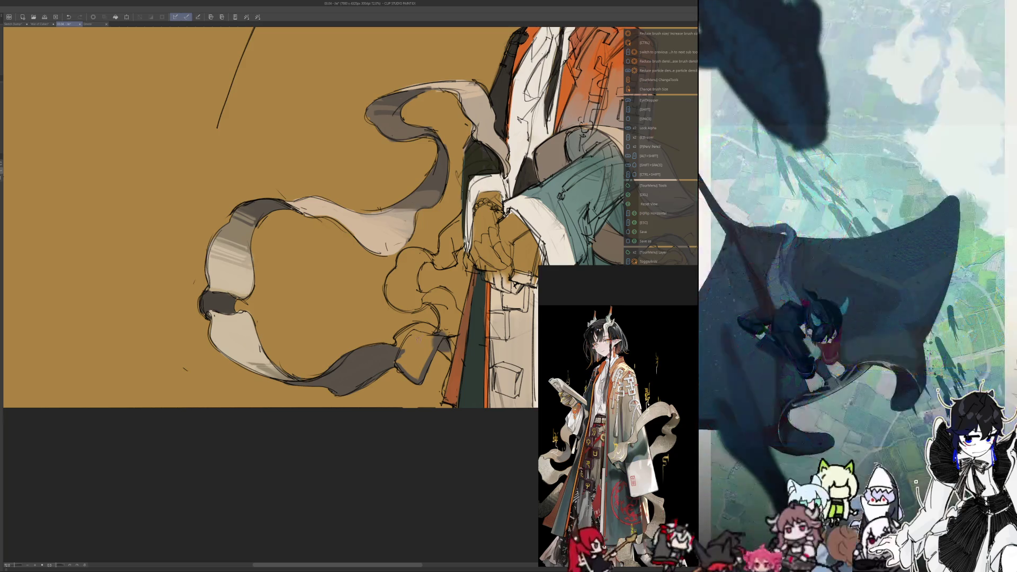
- Extend the dark shading along the ribbon tail, undoing a stray stroke, and add light strokes
drag(410, 325, 394, 340)
mouse_move(423, 331)
mouse_down()
mouse_move(392, 368)
mouse_move(404, 375)
mouse_move(426, 353)
mouse_move(403, 369)
mouse_move(399, 360)
mouse_move(423, 330)
mouse_up()
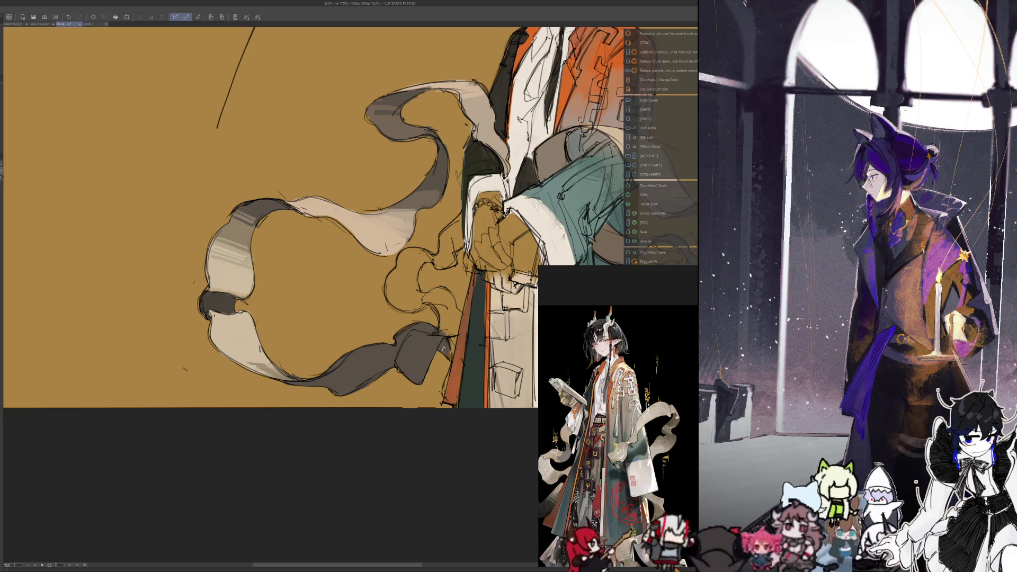
drag(449, 338, 452, 358)
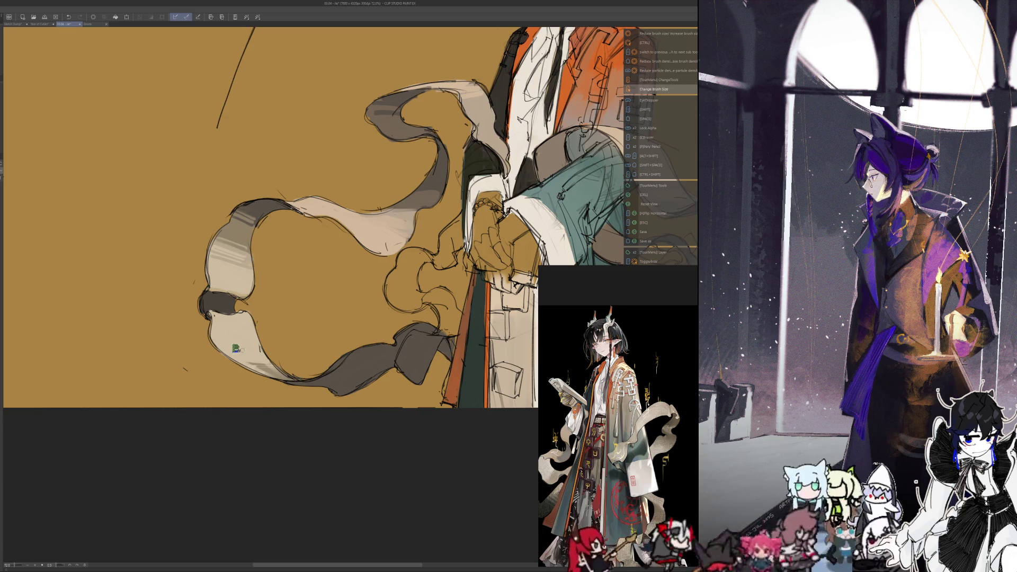
key(ctrl+z)
key(ctrl+y)
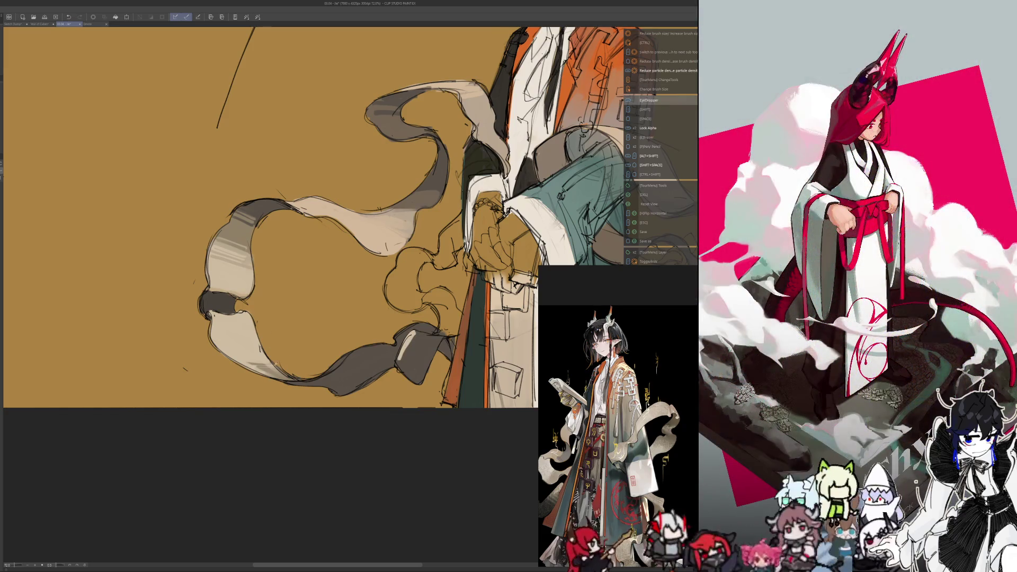
key(ctrl+z)
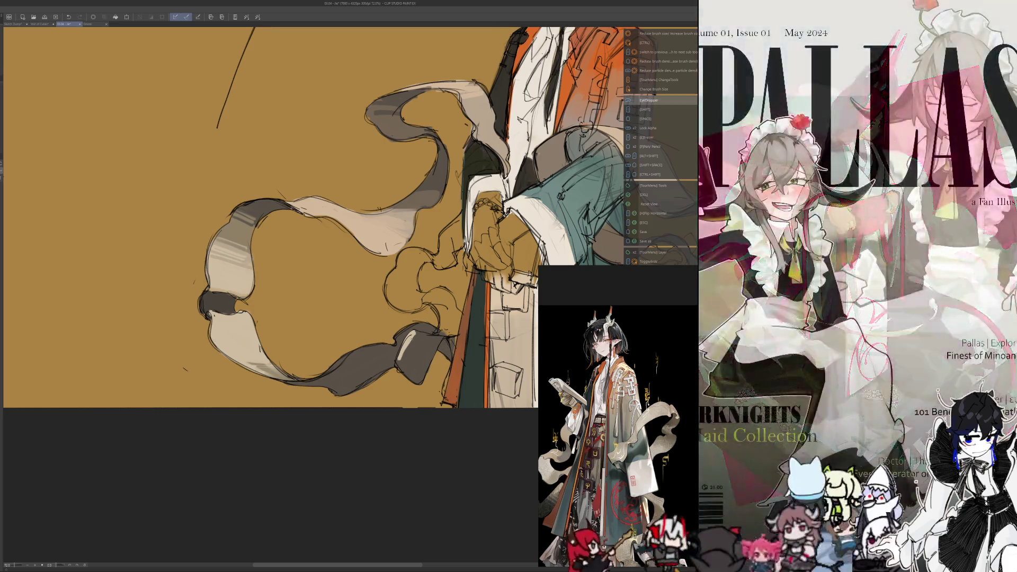
drag(405, 347, 432, 331)
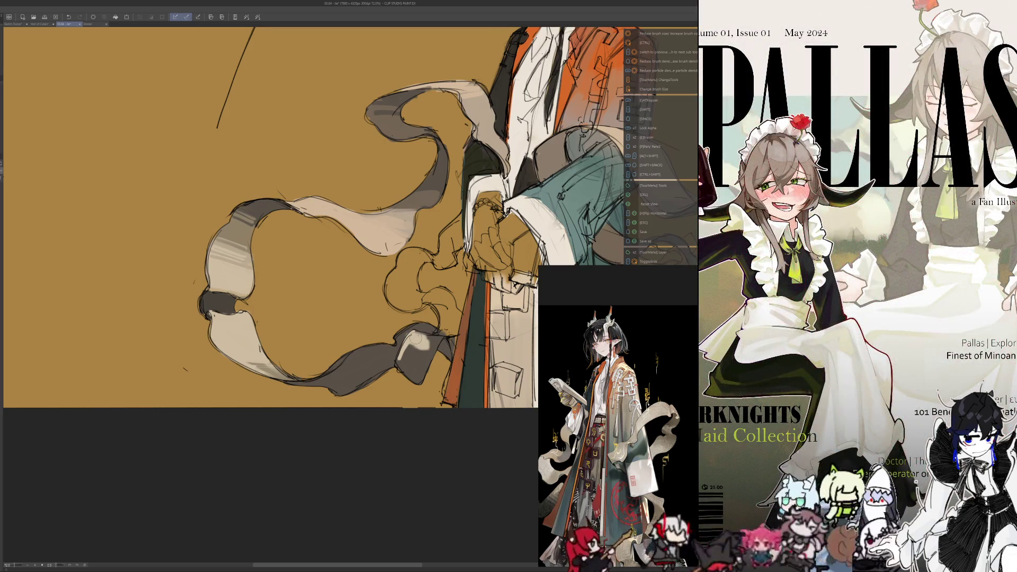
- Resize the brush, paint light and dark touches on the ribbon tip and sample colours for the curling folds
key(ctrl+z)
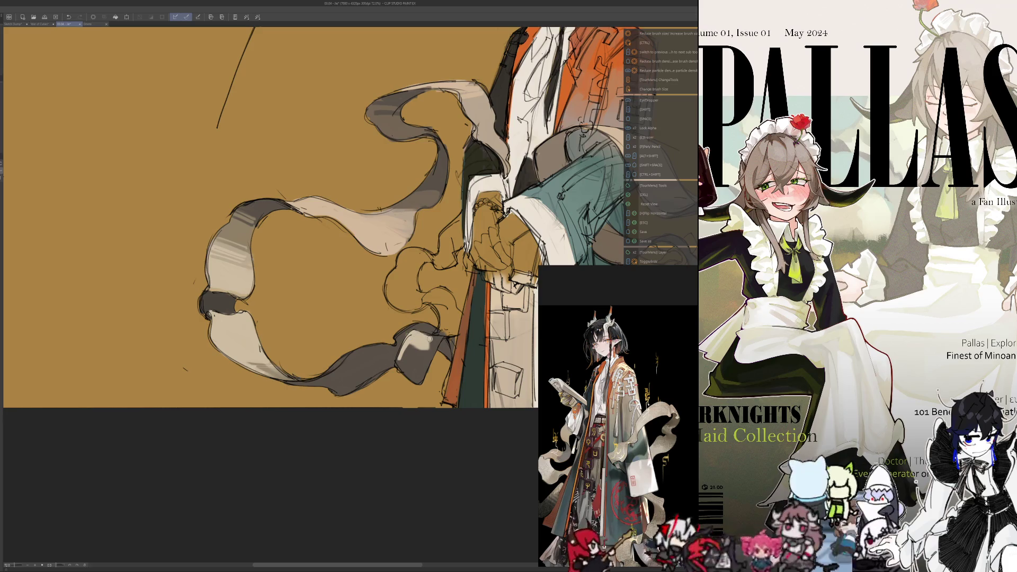
key(bracketleft)
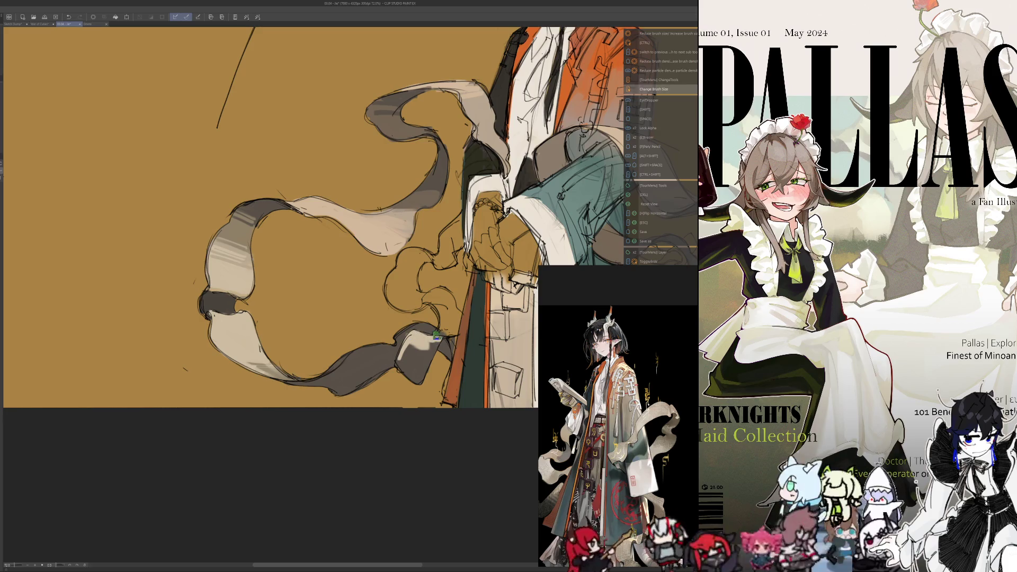
mouse_move(437, 339)
mouse_down()
mouse_move(417, 382)
mouse_move(410, 342)
mouse_move(418, 377)
mouse_move(418, 364)
mouse_up()
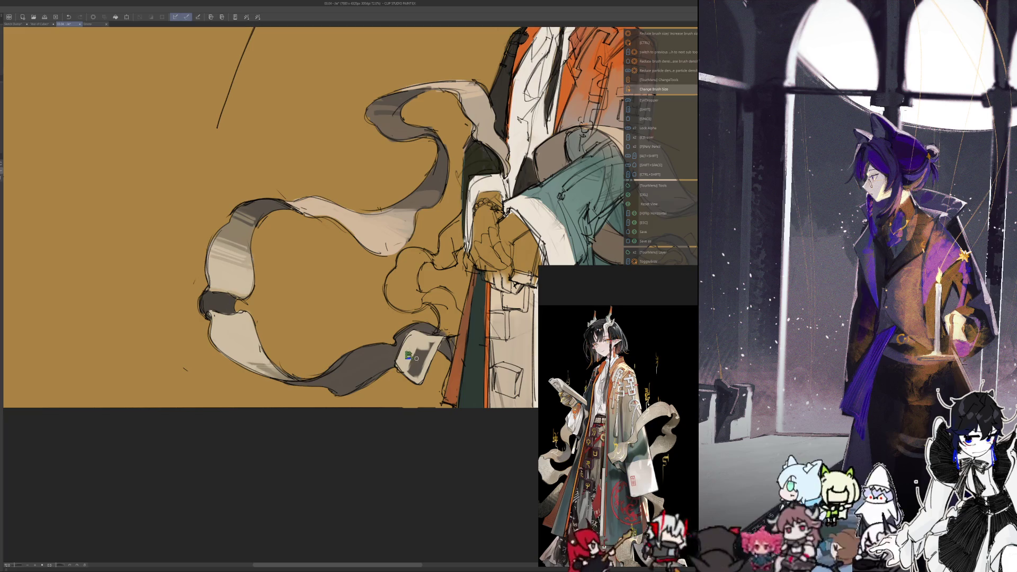
key(bracketleft)
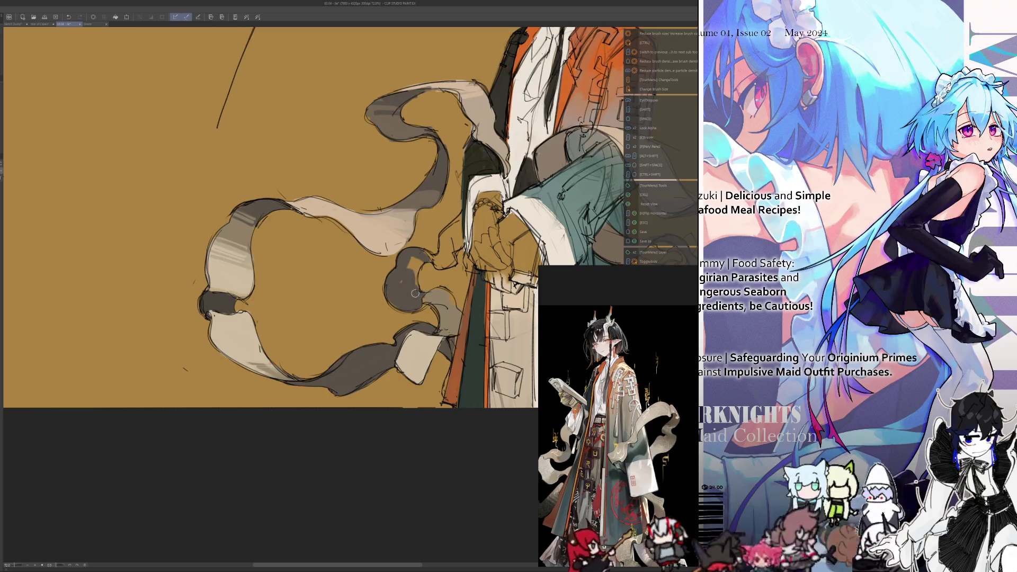
key(alt)
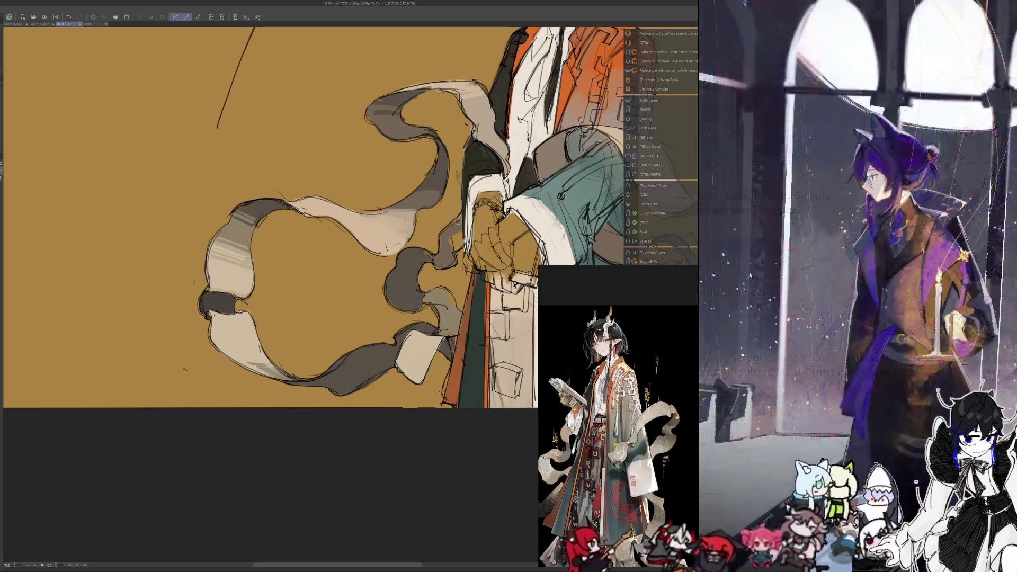
key(shift)
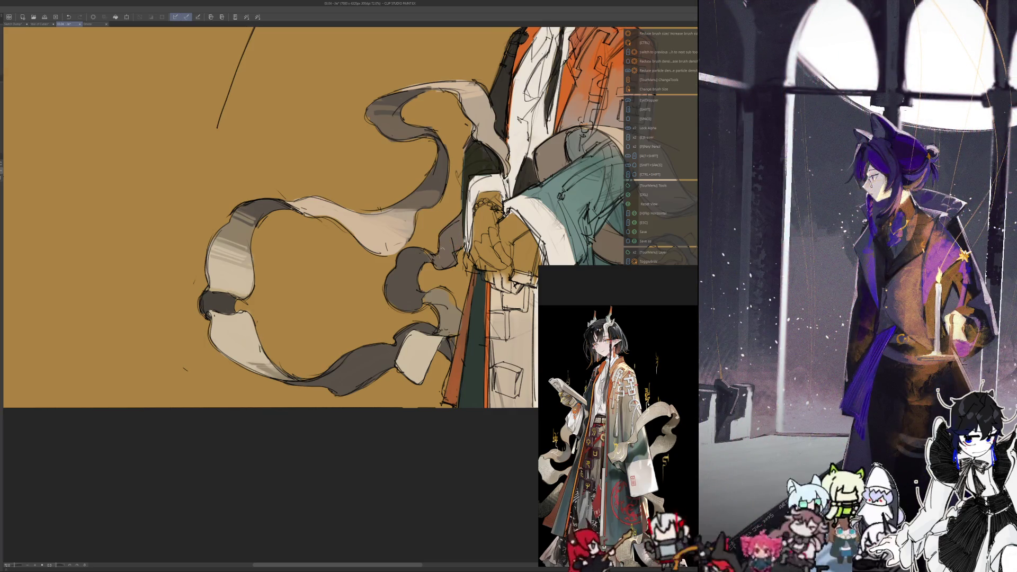
key(alt)
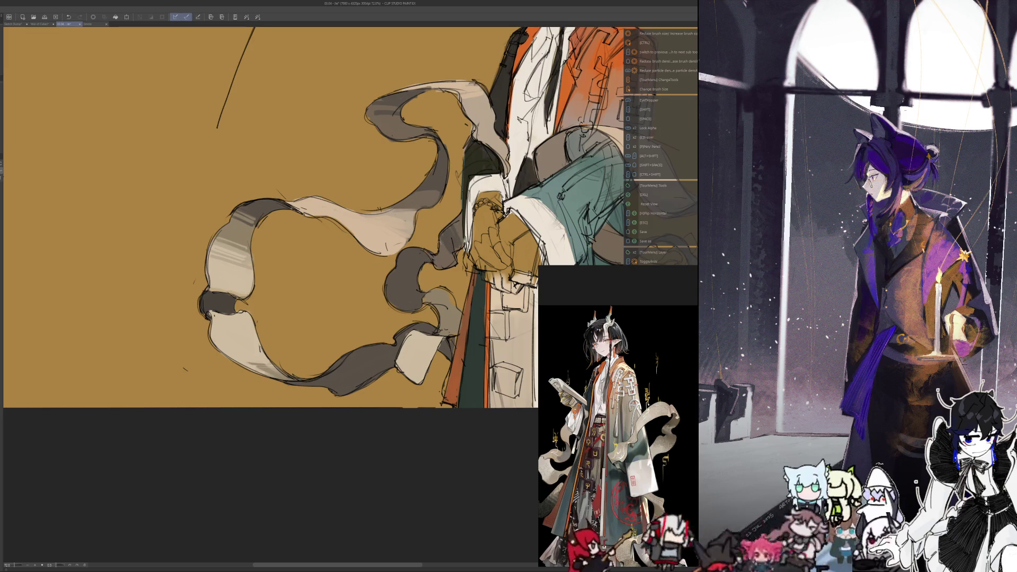
key(space)
drag(445, 237, 358, 303)
scroll(88, 425, down, 3)
drag(88, 425, 265, 421)
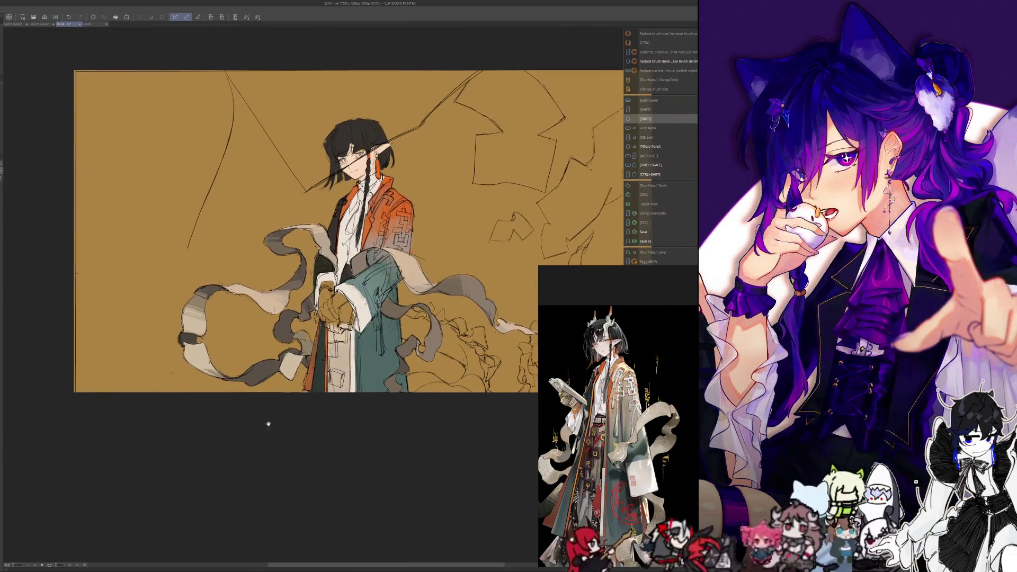
drag(318, 238, 245, 210)
key(alt)
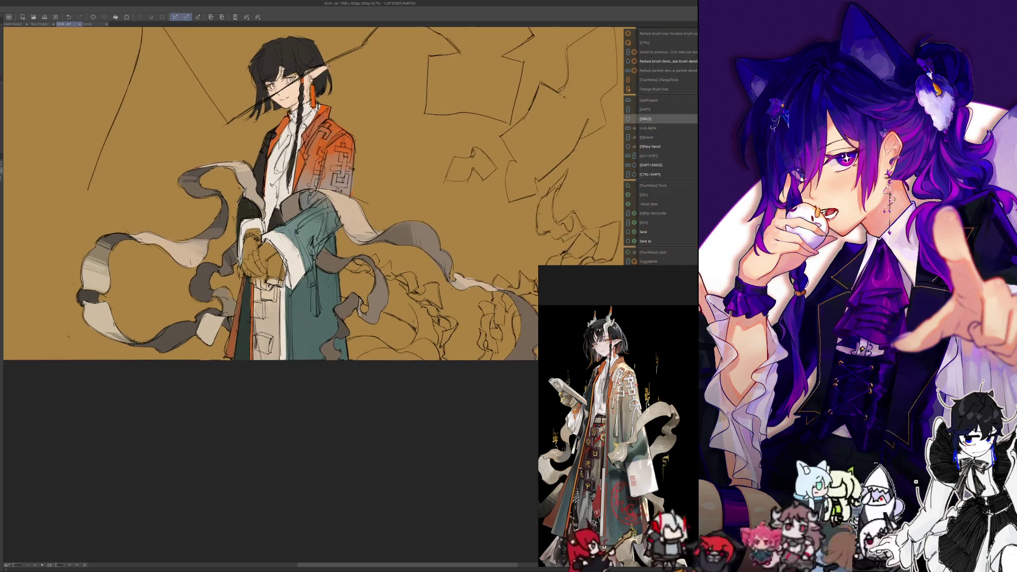
scroll(244, 210, down, 5)
scroll(165, 359, up, 2)
drag(166, 358, 178, 364)
scroll(196, 353, up, 2)
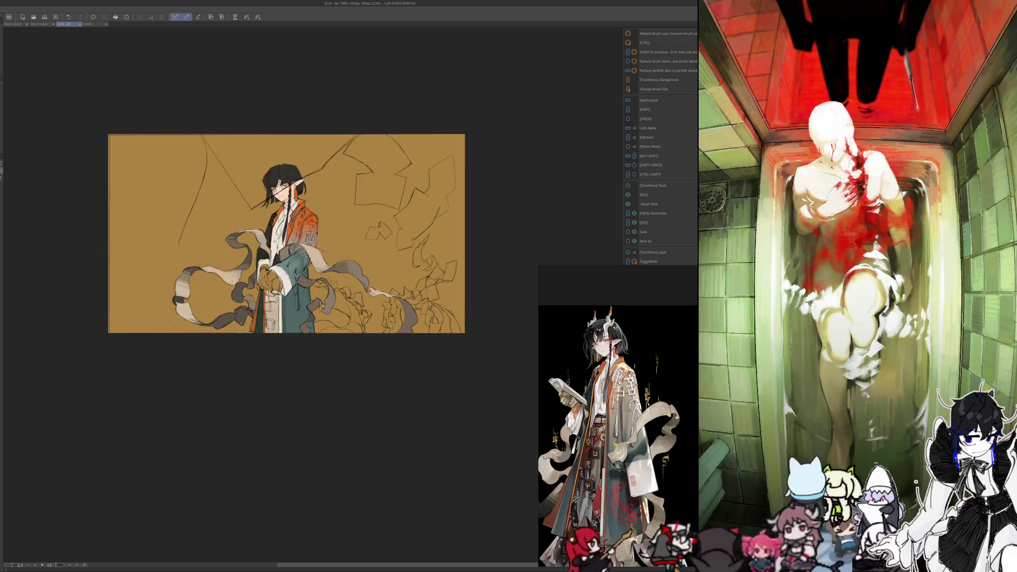
scroll(246, 311, up, 3)
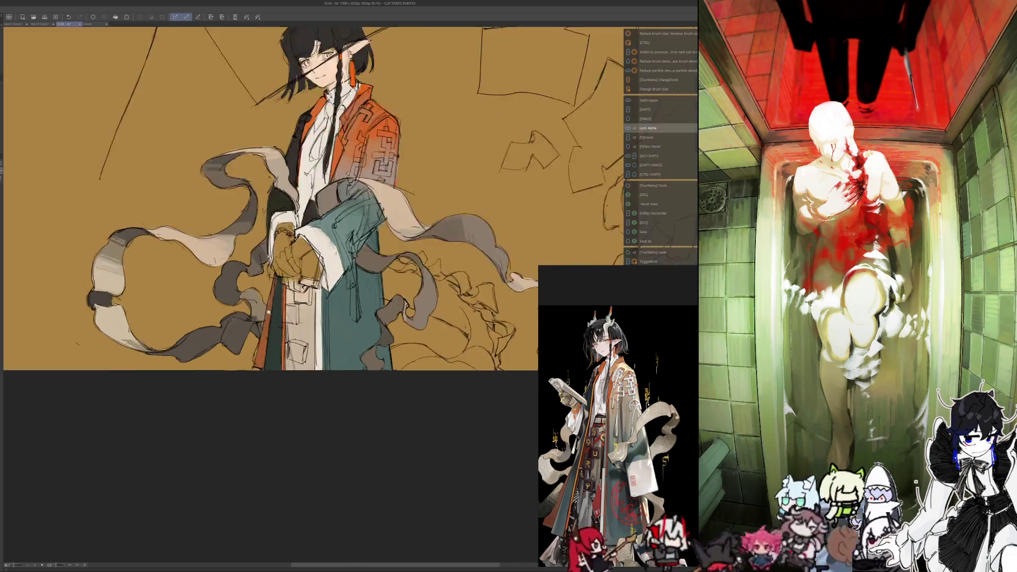
scroll(255, 327, up, 2)
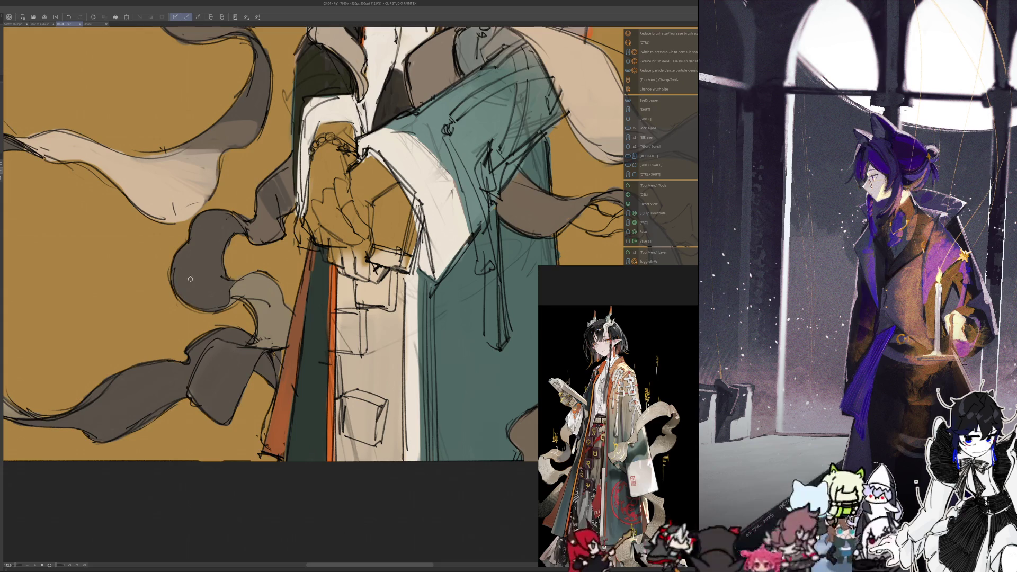
key(ctrl+0)
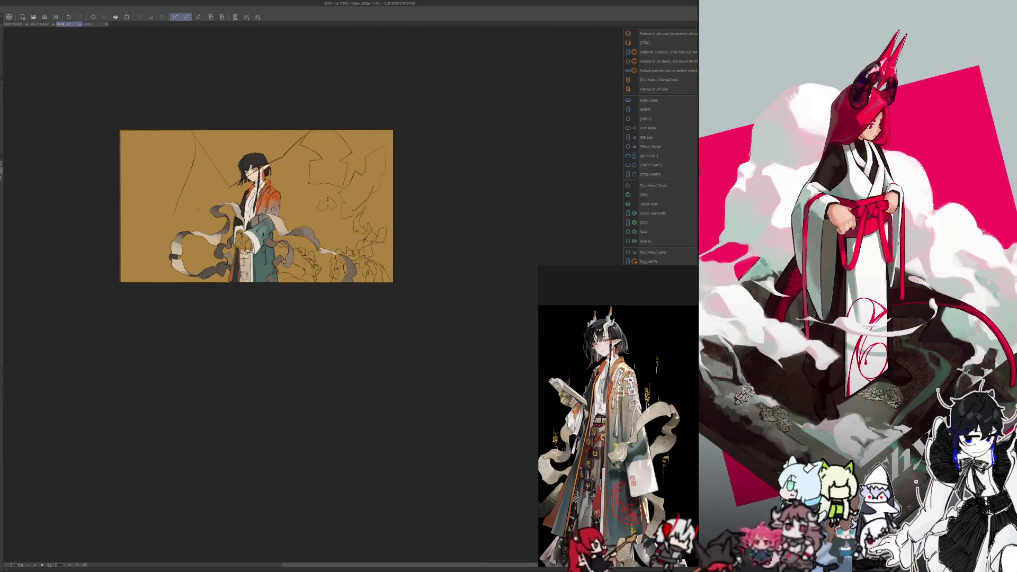
scroll(211, 293, up, 2)
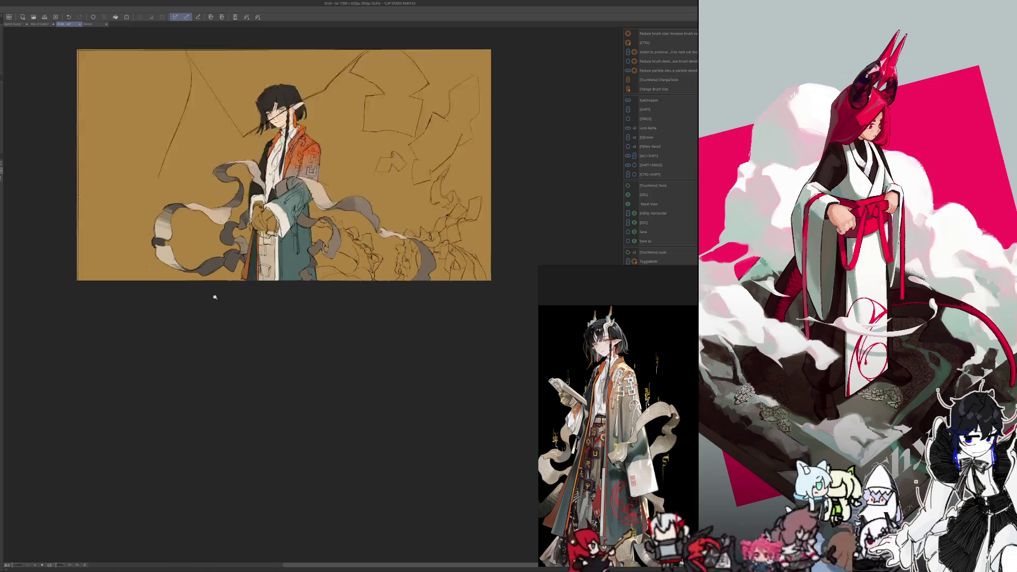
scroll(212, 293, up, 1)
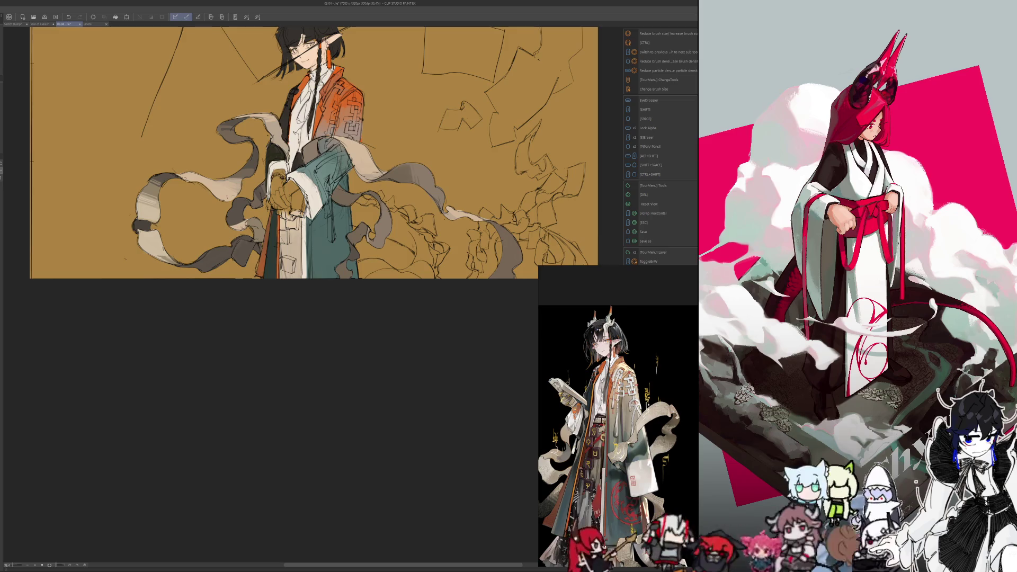
scroll(302, 238, up, 3)
scroll(176, 415, down, 5)
scroll(175, 416, up, 1)
scroll(176, 416, up, 1)
scroll(196, 391, up, 4)
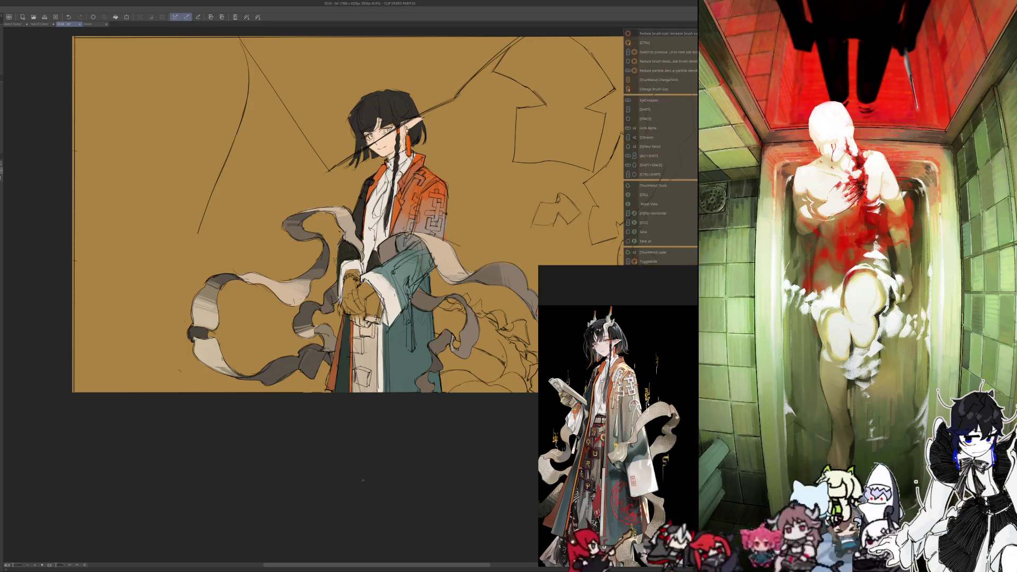
scroll(336, 526, down, 5)
scroll(322, 477, up, 2)
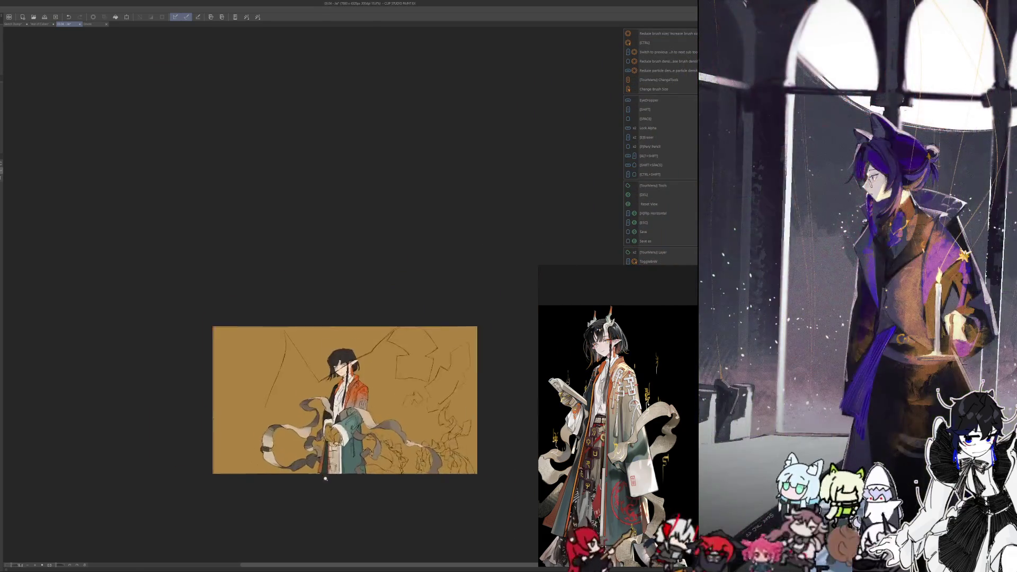
scroll(323, 477, up, 2)
scroll(323, 477, up, 3)
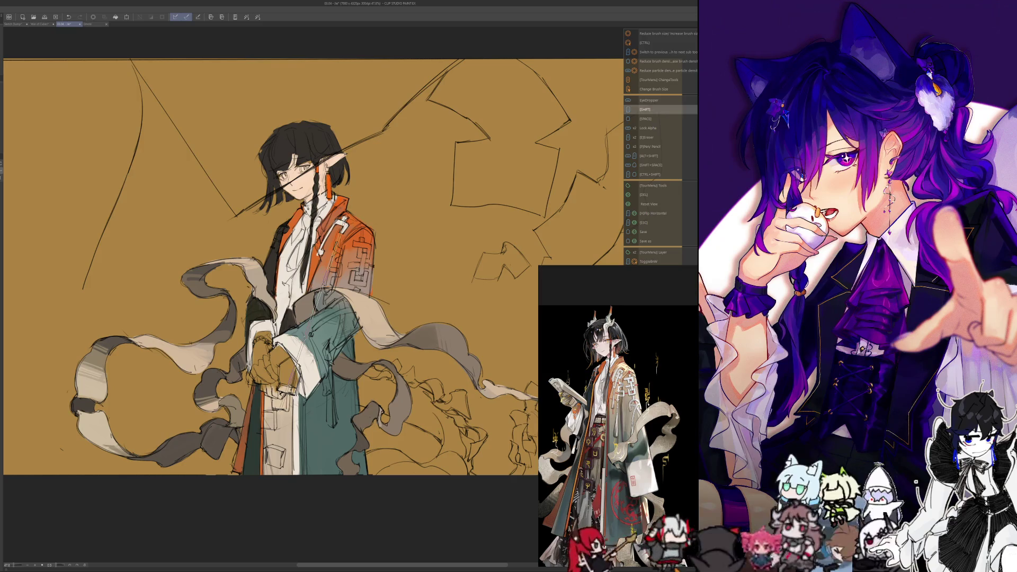
key(ctrl+super+c)
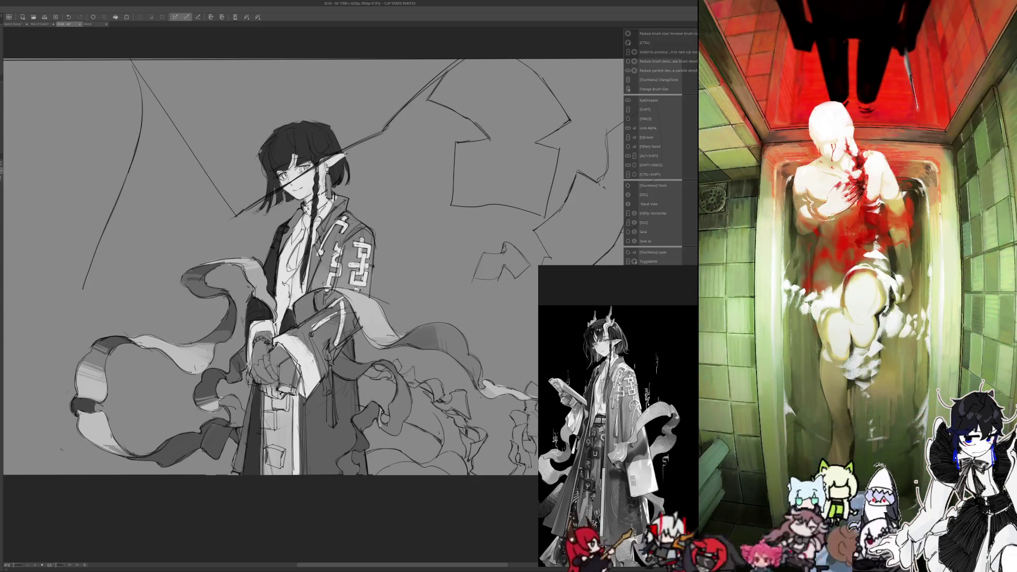
scroll(288, 397, down, 5)
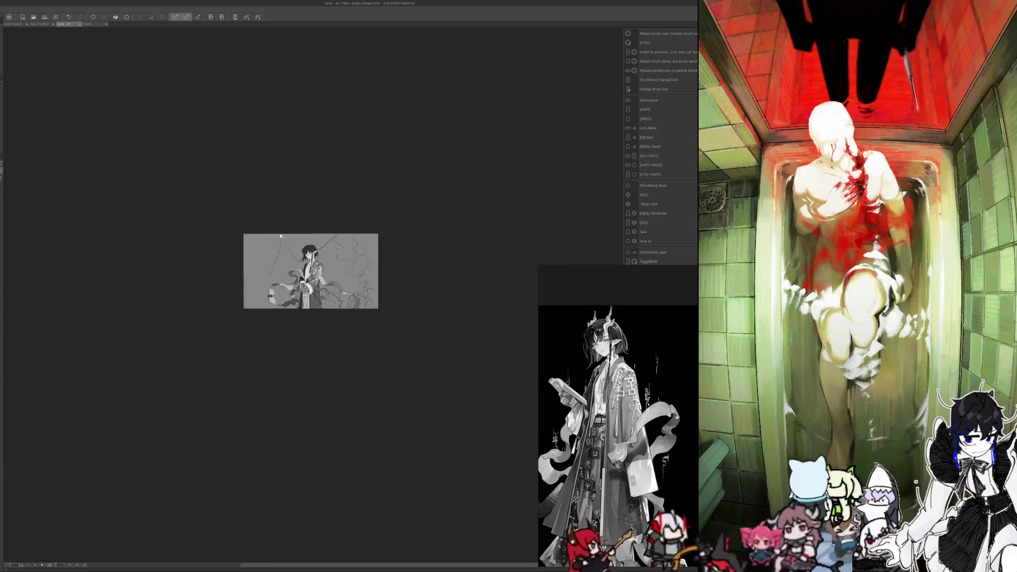
scroll(288, 397, down, 1)
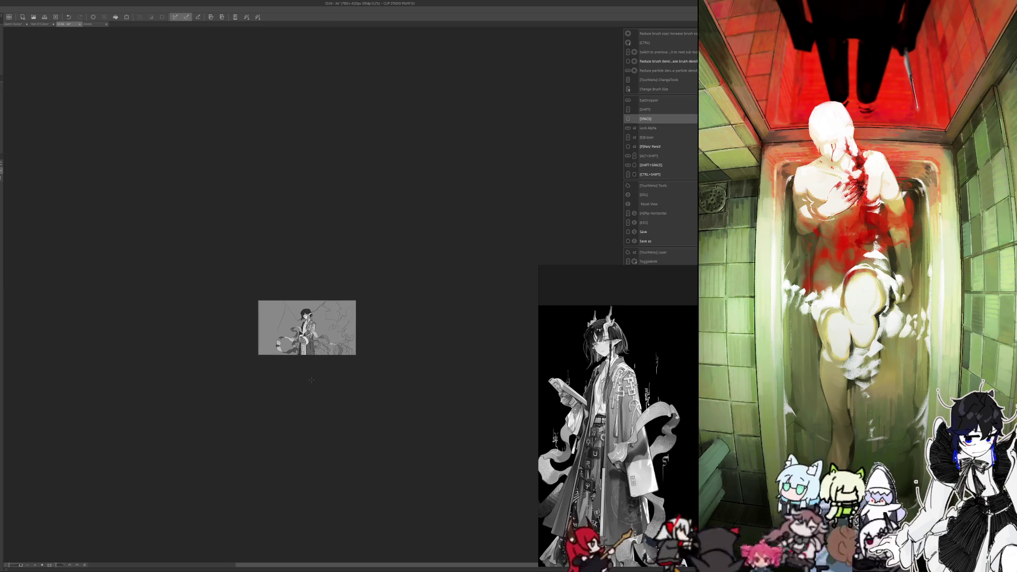
scroll(310, 380, up, 2)
scroll(316, 382, up, 2)
key(F1)
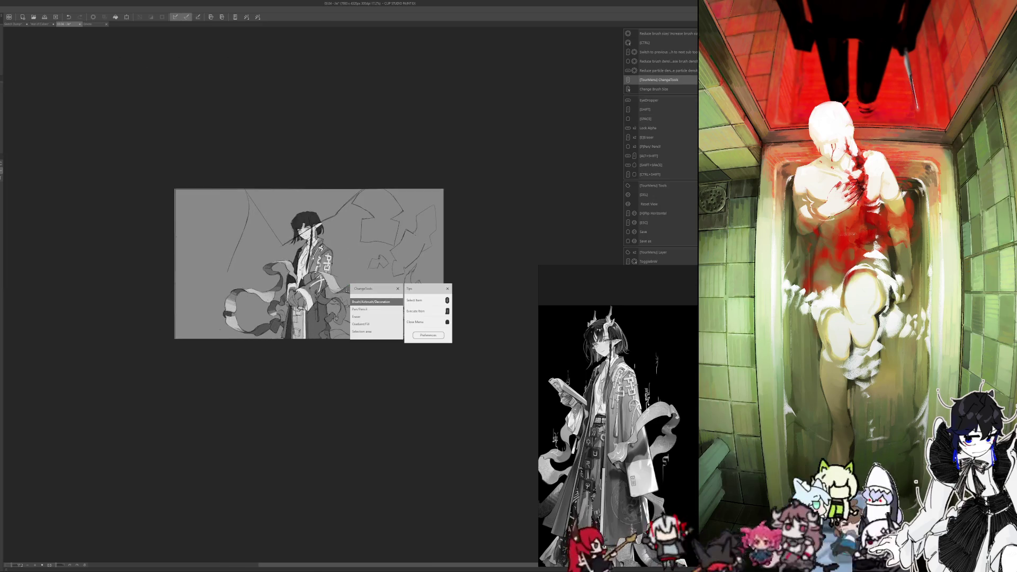
key(Escape)
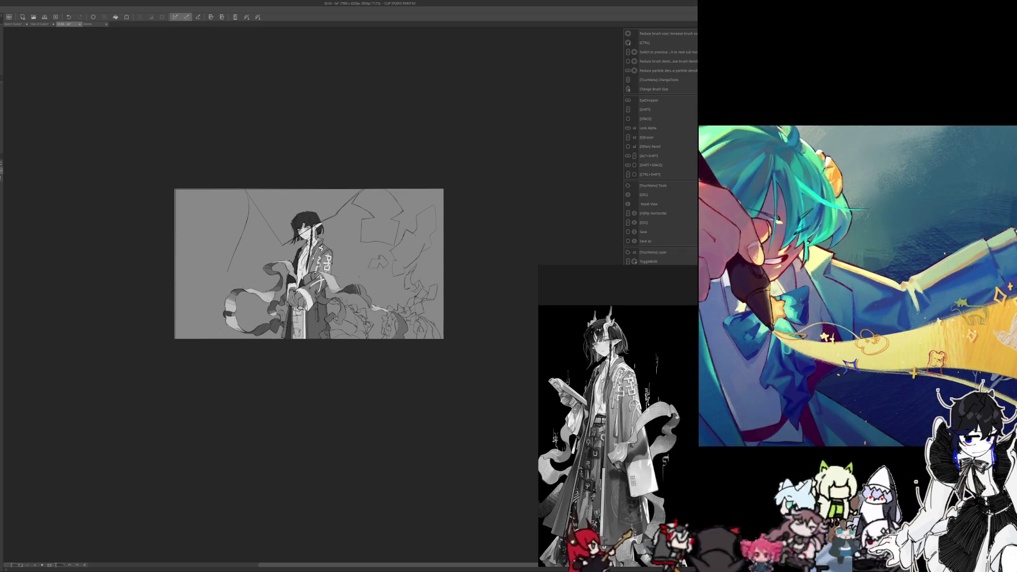
scroll(337, 278, up, 3)
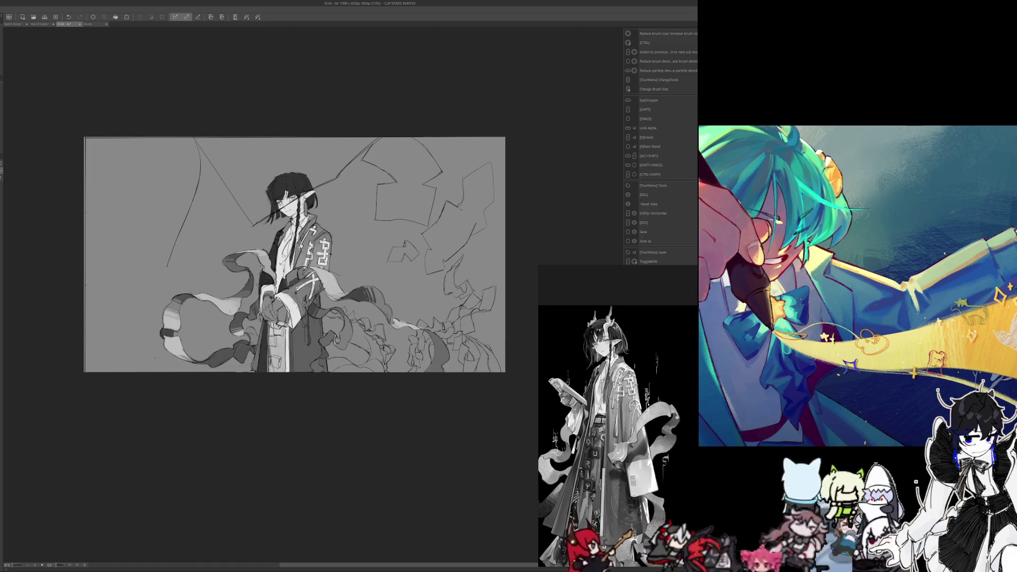
scroll(294, 253, down, 5)
scroll(296, 252, up, 5)
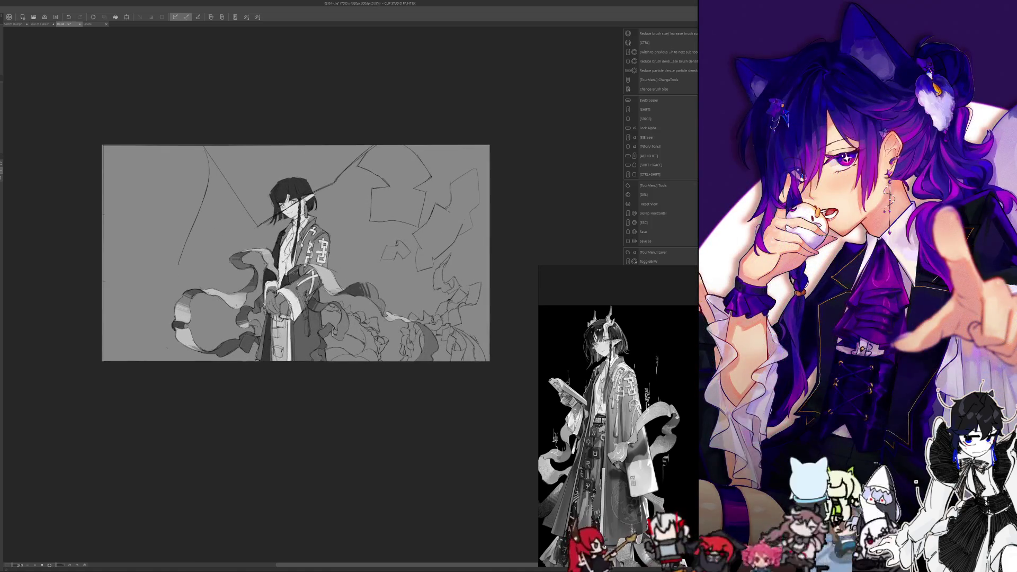
scroll(245, 193, down, 5)
scroll(257, 199, up, 2)
scroll(265, 200, up, 1)
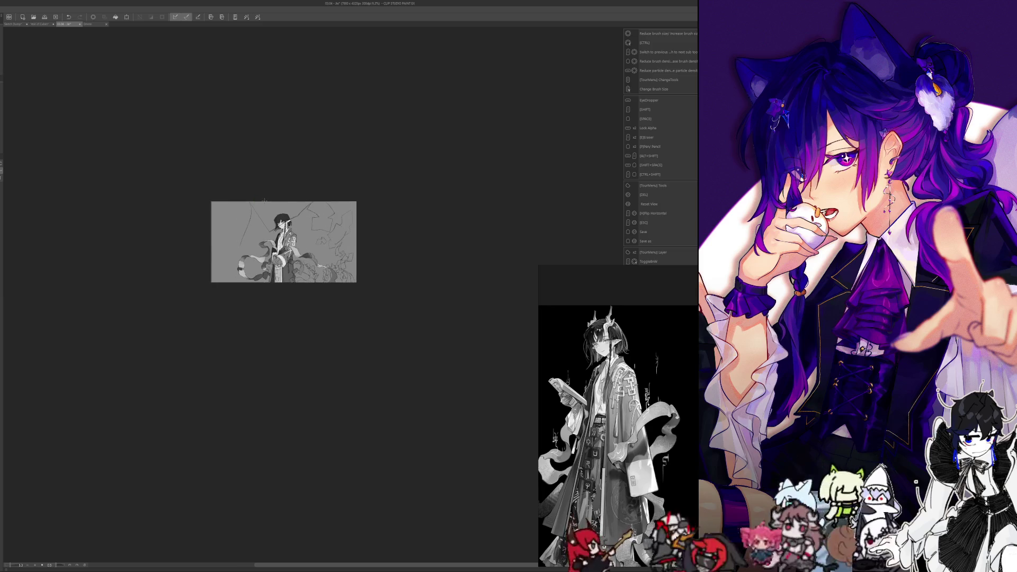
scroll(302, 314, up, 2)
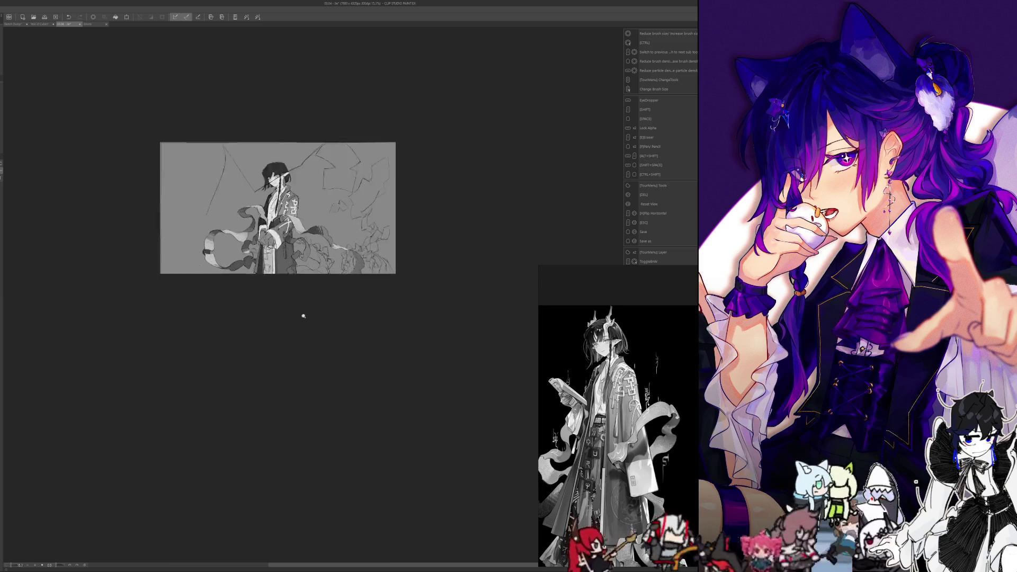
scroll(308, 330, up, 1)
scroll(307, 336, up, 2)
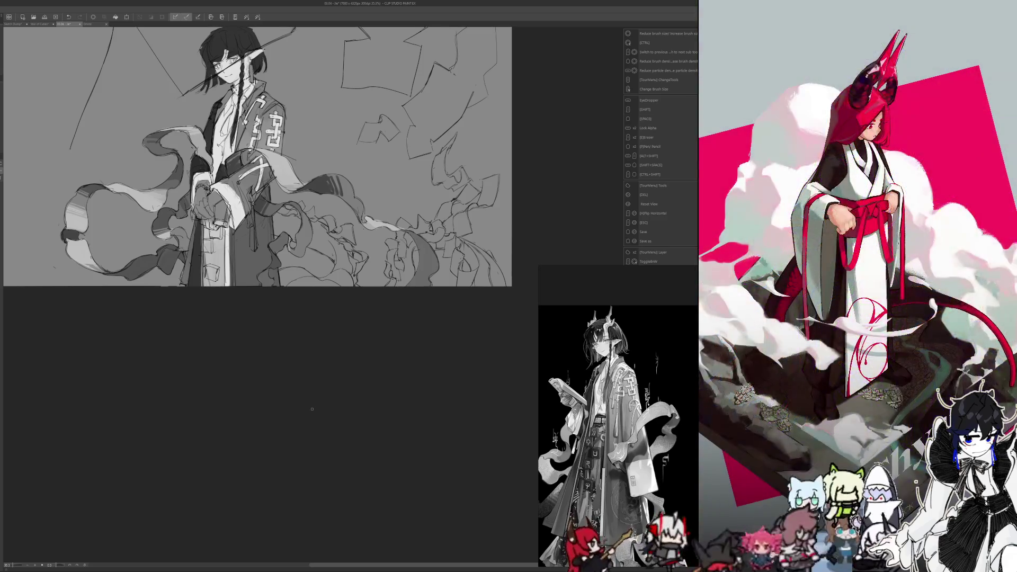
scroll(306, 327, up, 1)
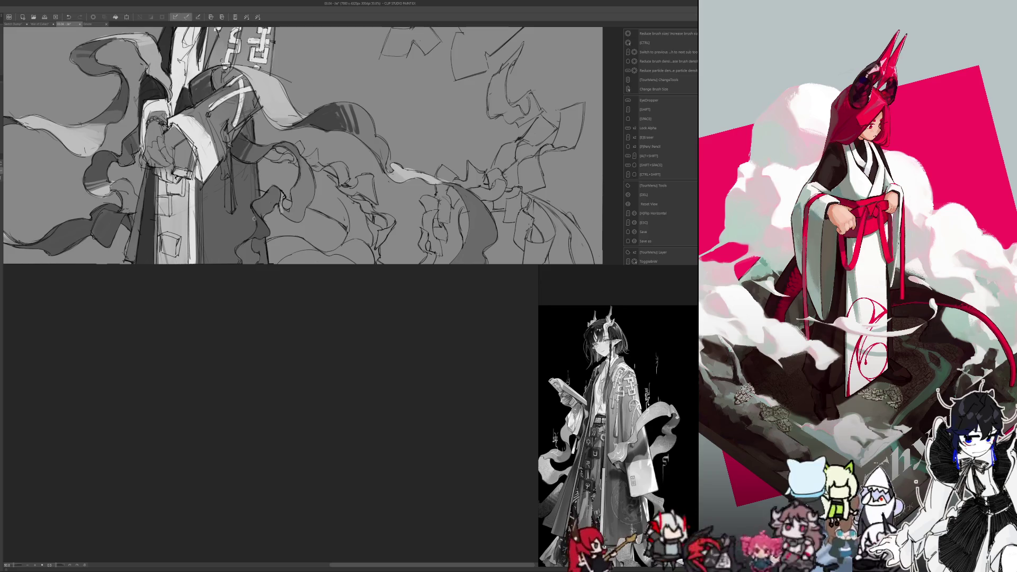
drag(252, 225, 283, 398)
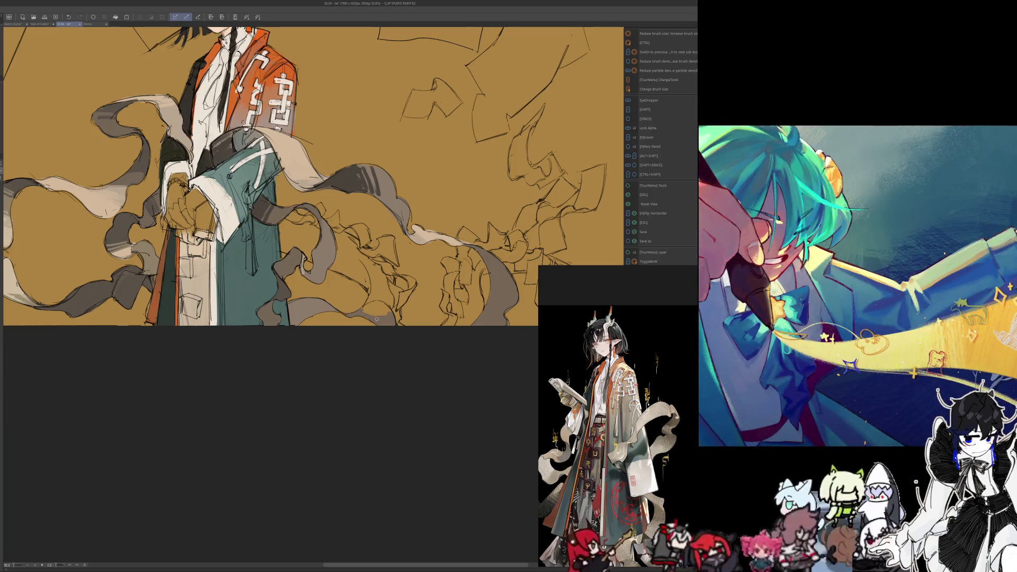
- Add a grey stroke to the ribbons, mirror the view to check, and save the illustration
mouse_move(376, 317)
mouse_down()
mouse_move(364, 306)
mouse_move(375, 310)
mouse_up()
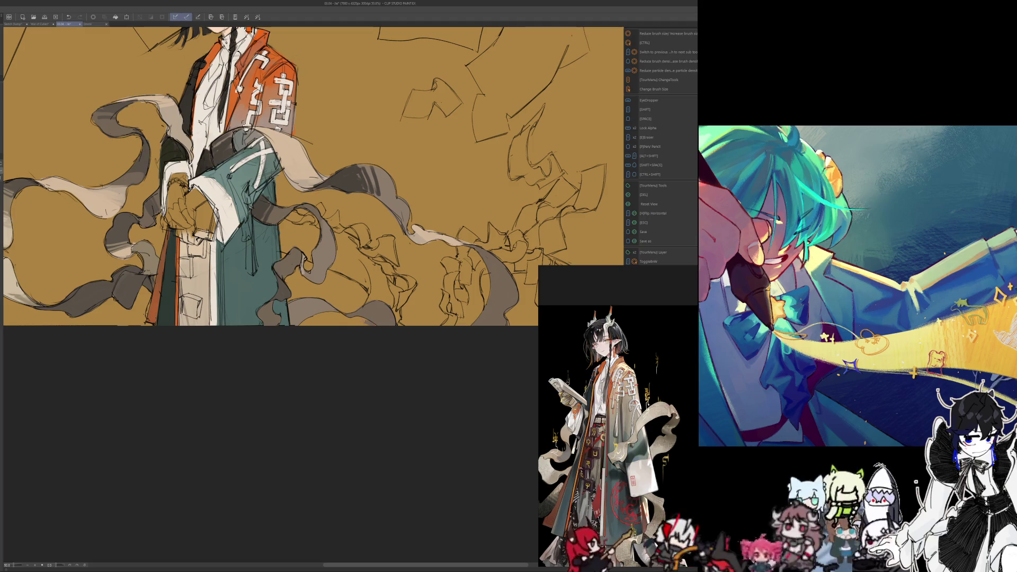
key(h)
key(h)
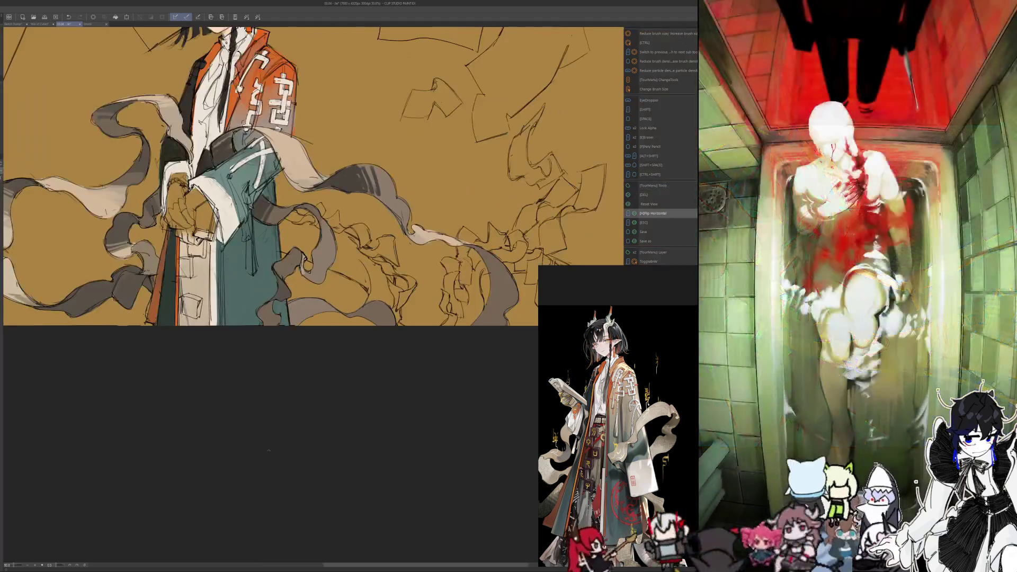
key(ctrl+s)
drag(247, 409, 258, 452)
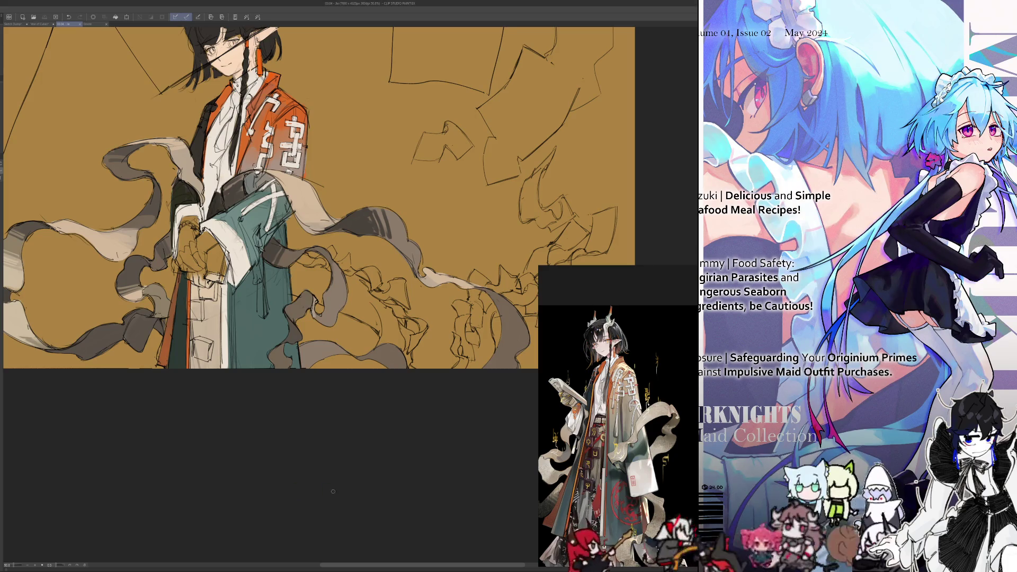
scroll(208, 466, up, 1)
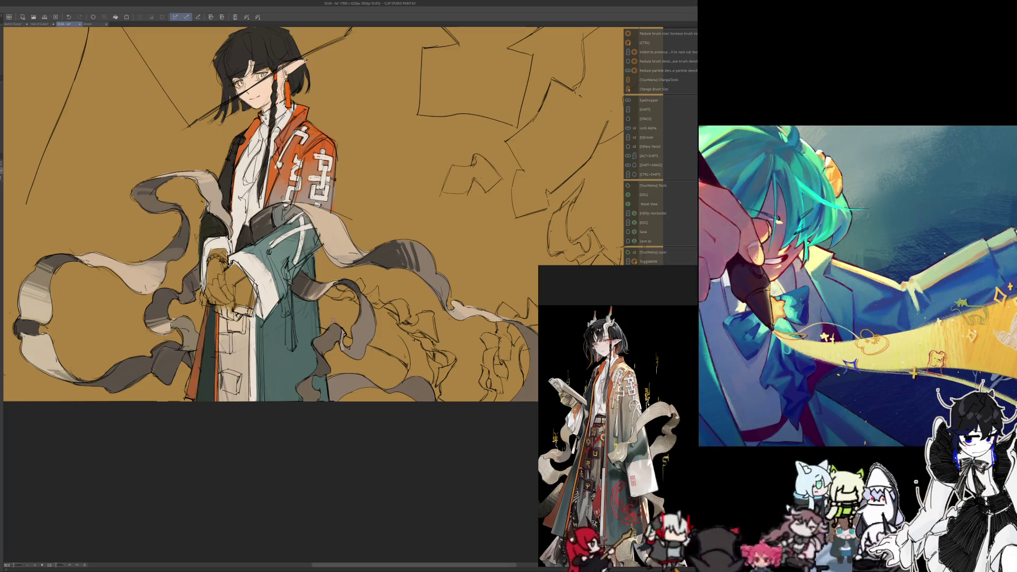
key(ctrl+alt)
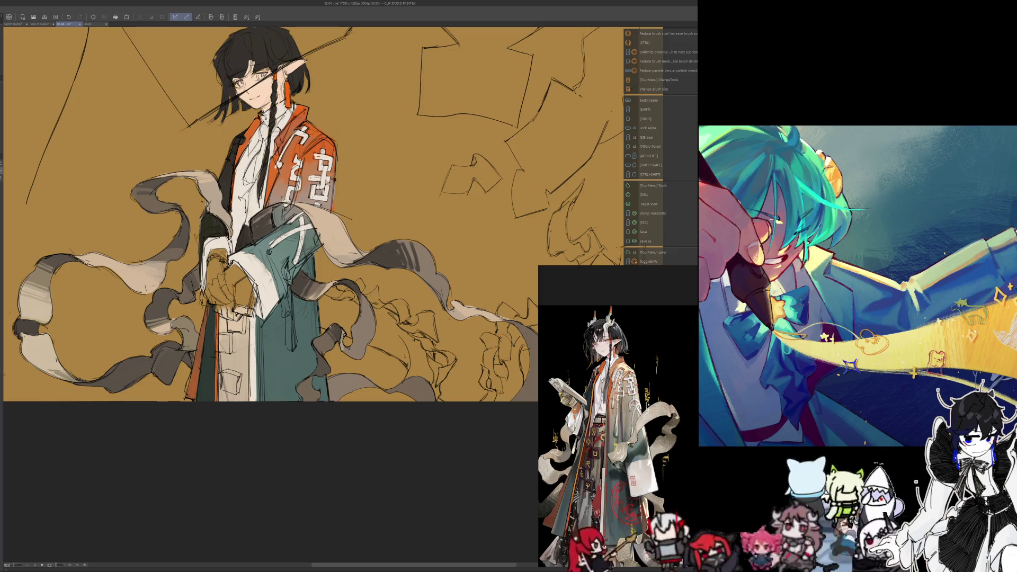
key(alt)
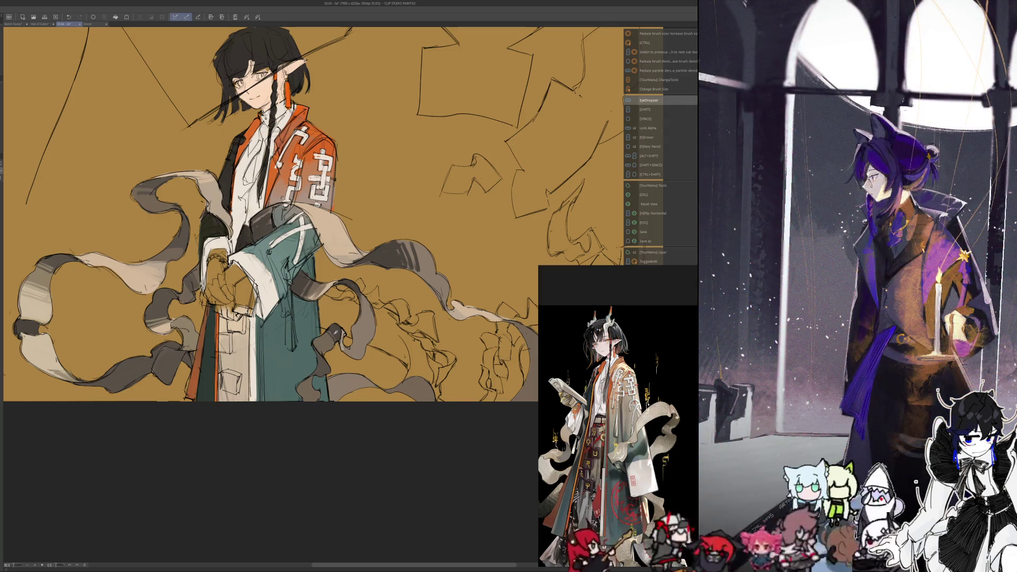
key(alt)
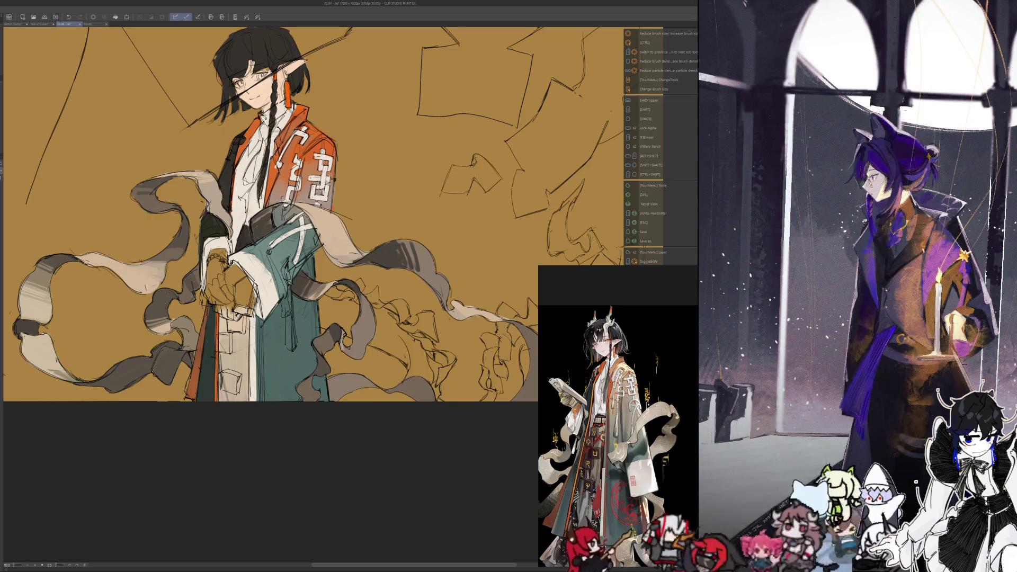
key(alt)
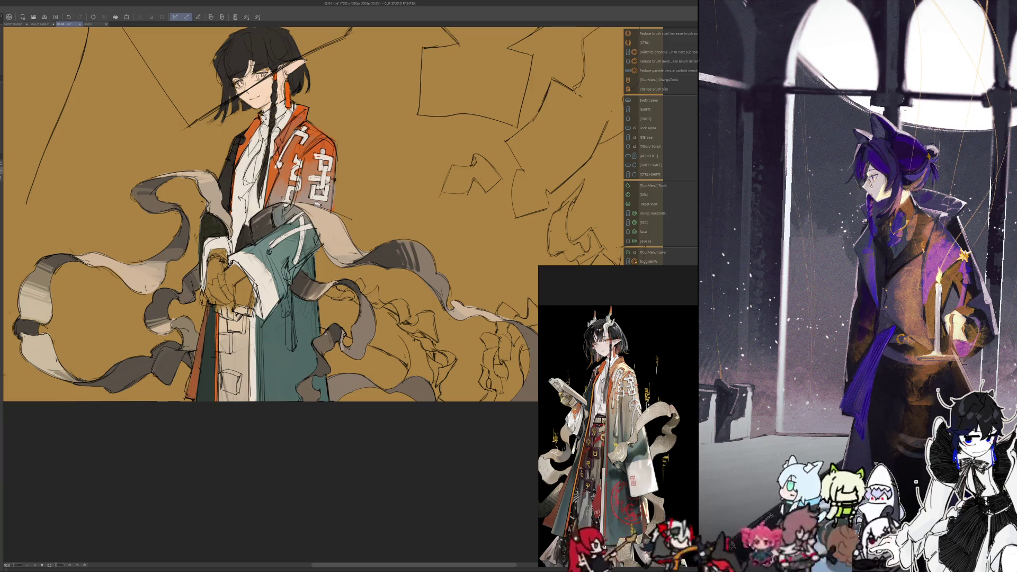
key(alt)
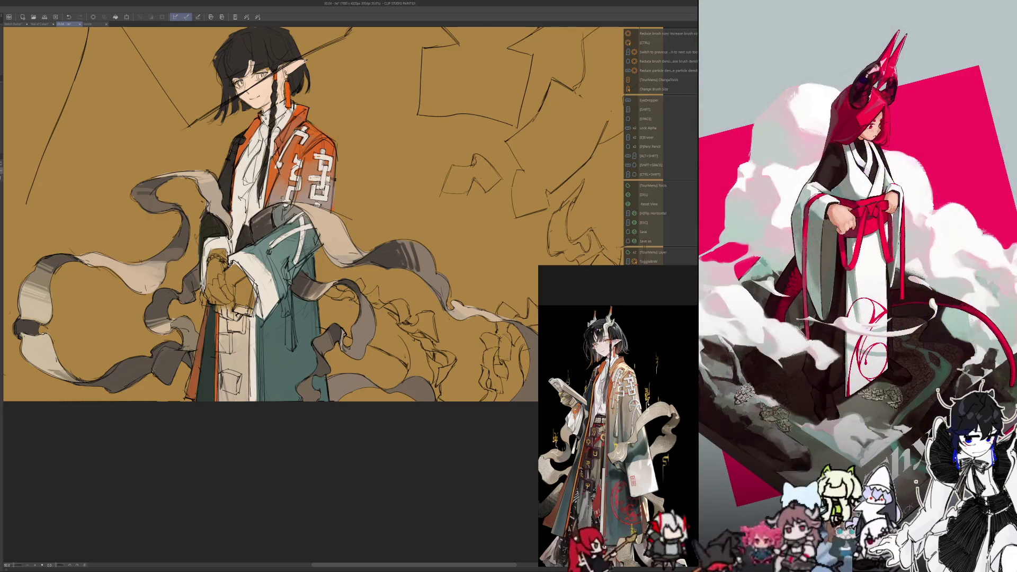
key(alt)
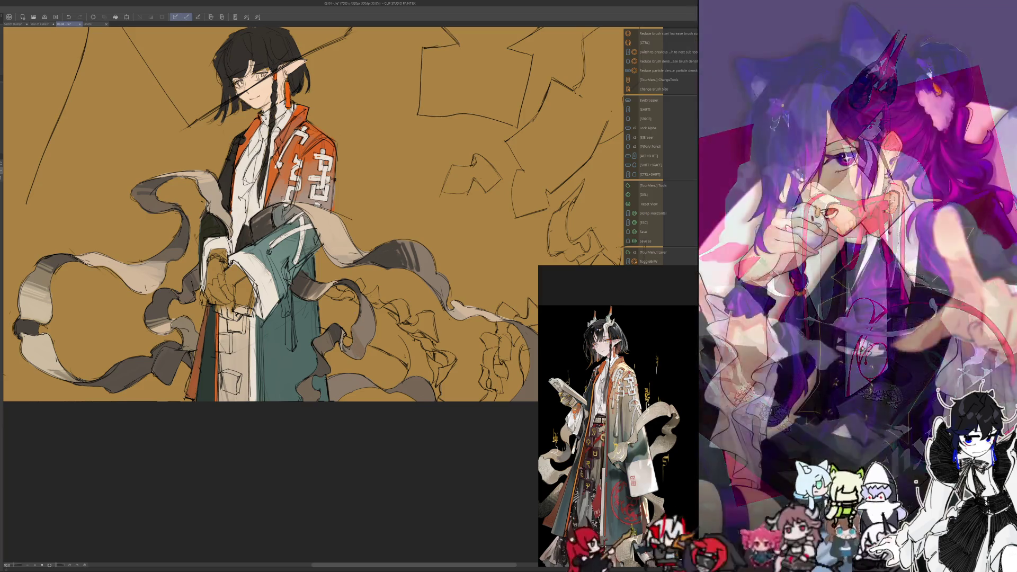
key(i)
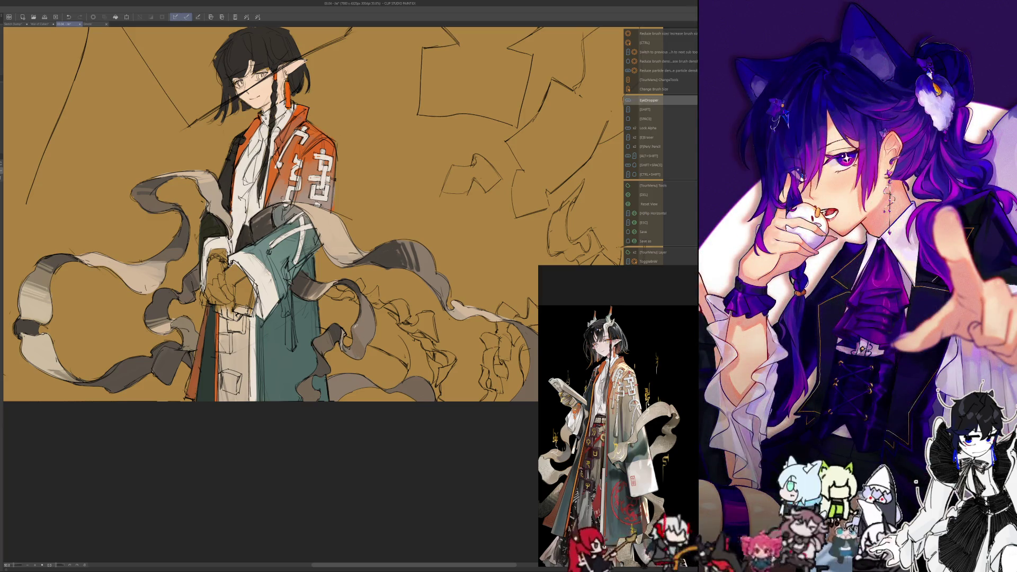
key(alt)
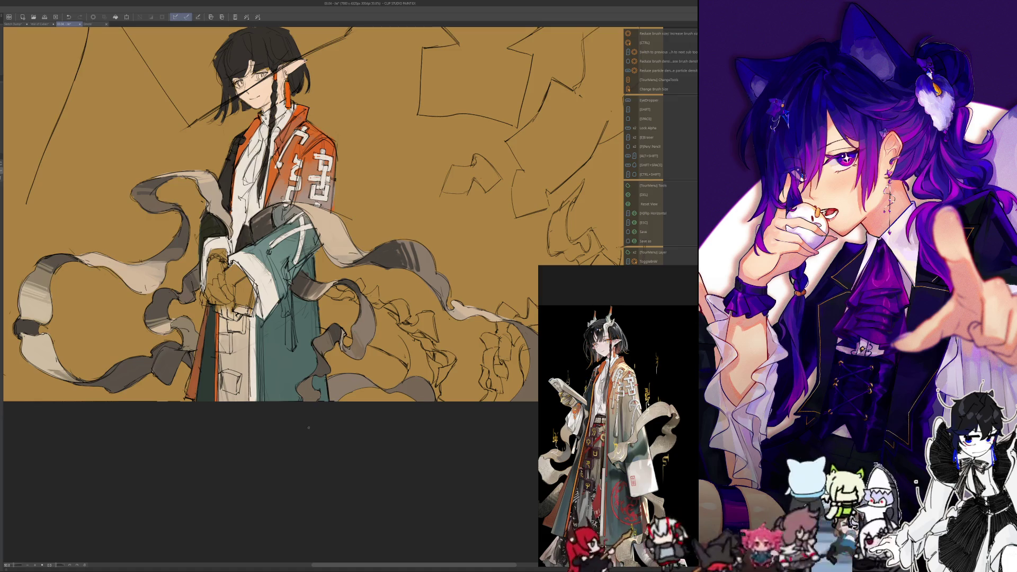
scroll(297, 426, down, 3)
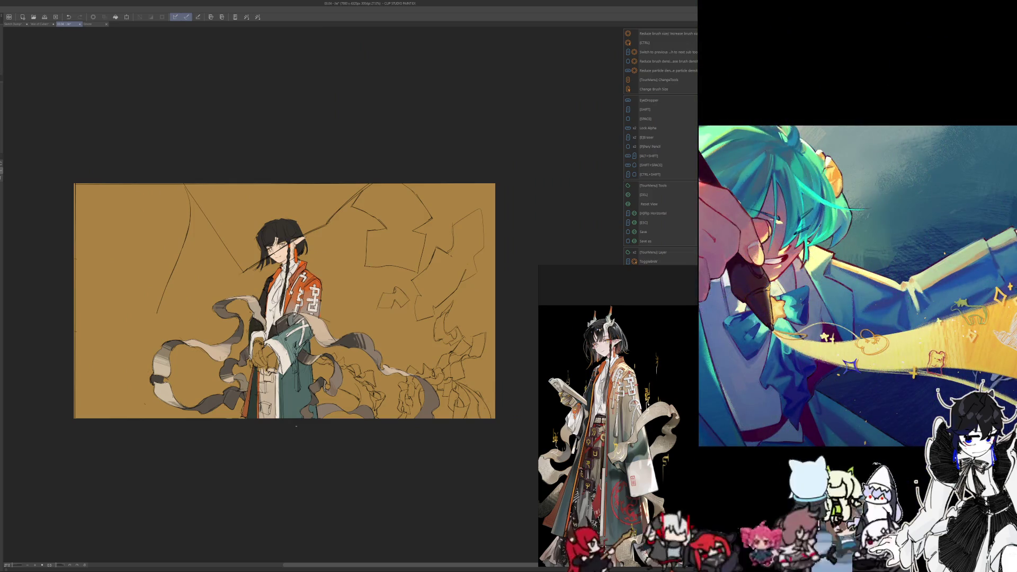
- Reveal the white shard fill, toggle the outside-canvas view off and on, and select the whole canvas
key(ctrl+z)
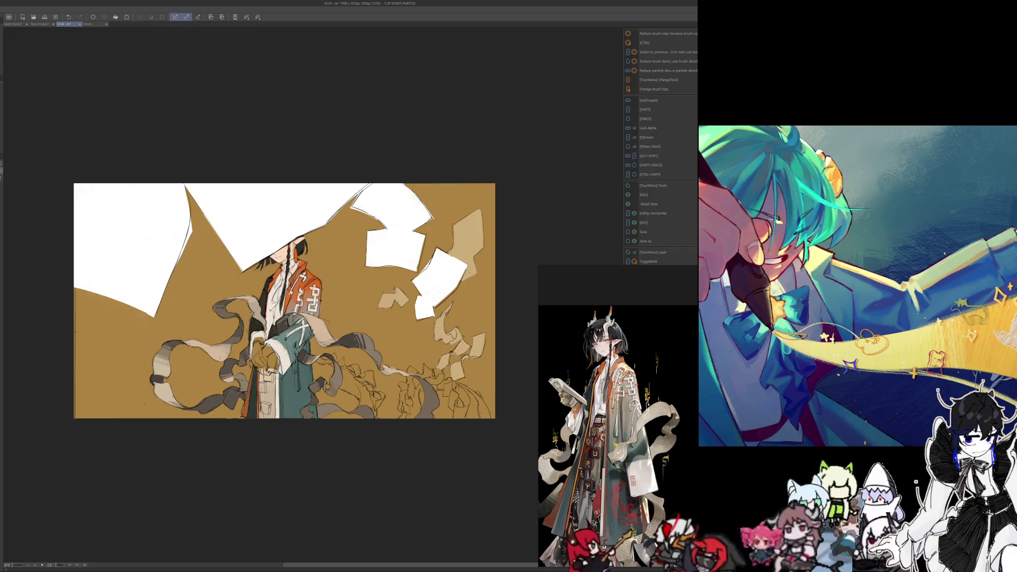
key(ctrl+z)
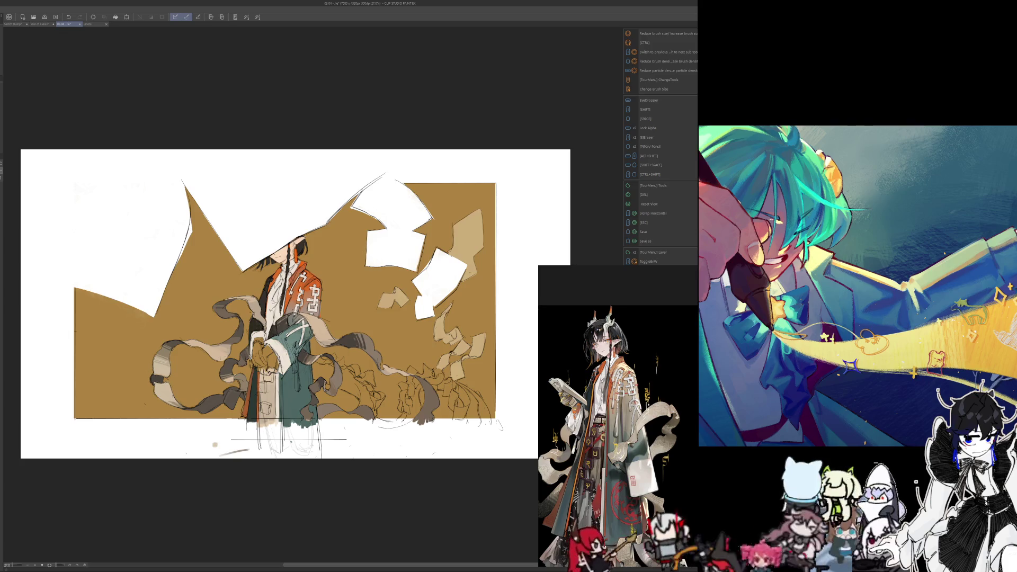
key(ctrl+y)
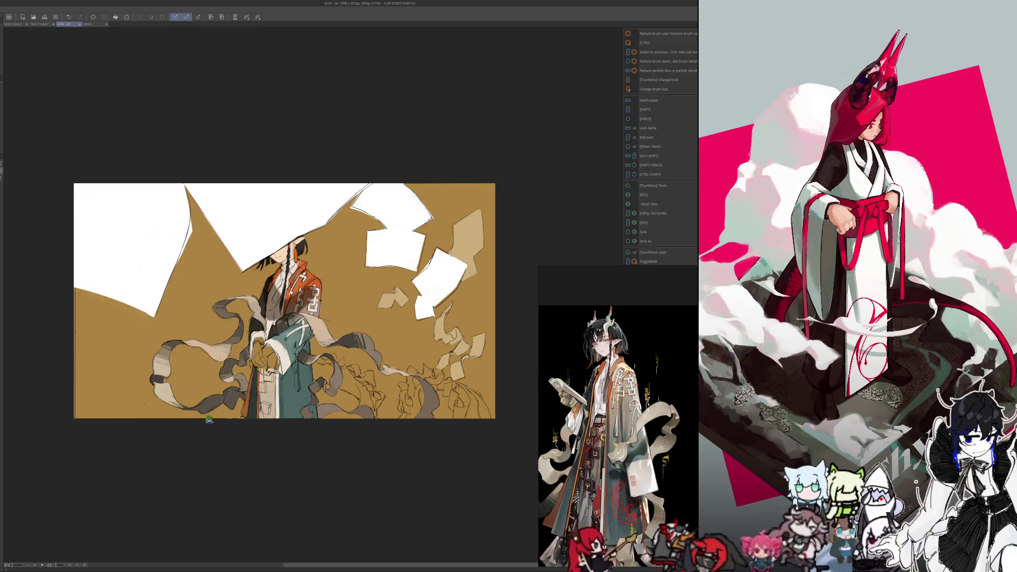
key(ctrl+a)
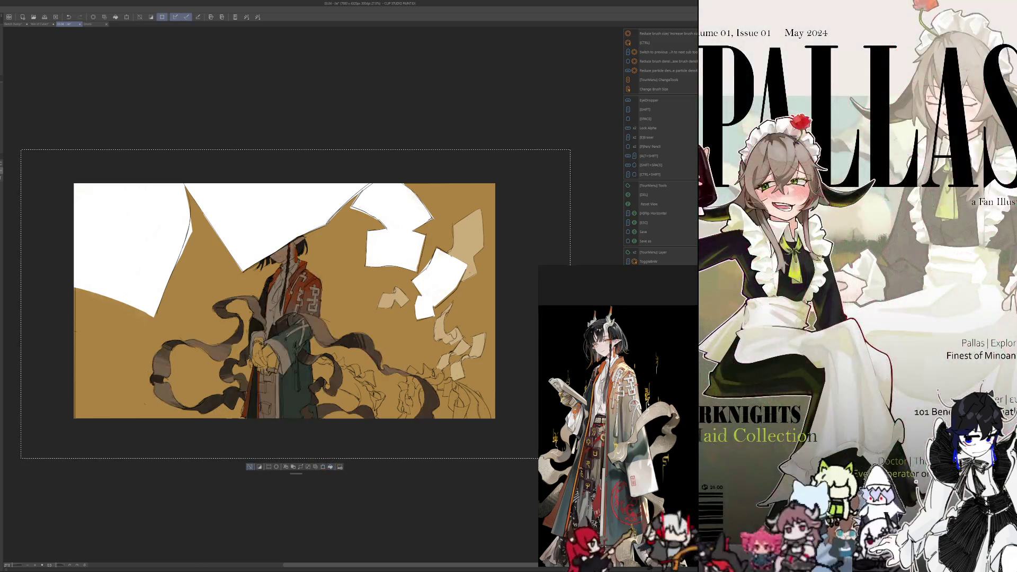
key(ctrl+d)
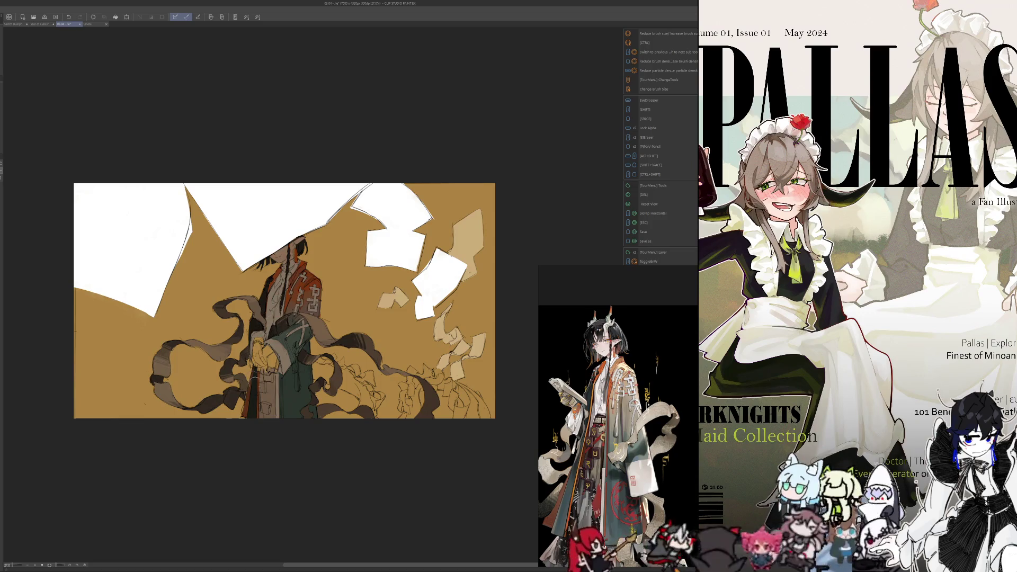
mouse_move(281, 326)
mouse_down()
mouse_move(295, 334)
mouse_move(286, 342)
mouse_move(296, 342)
mouse_move(295, 326)
mouse_move(292, 354)
mouse_move(332, 341)
mouse_up()
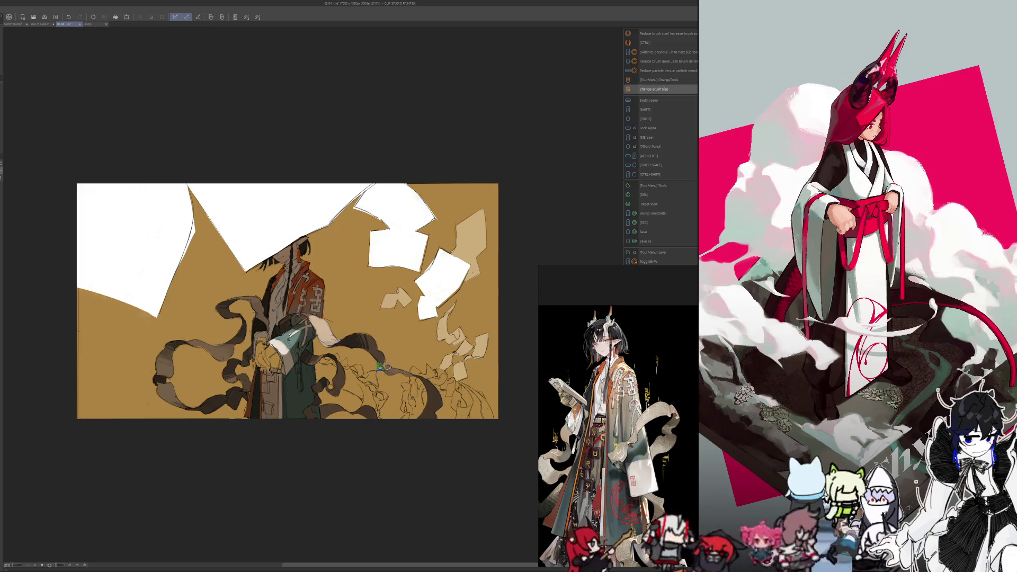
drag(385, 367, 410, 374)
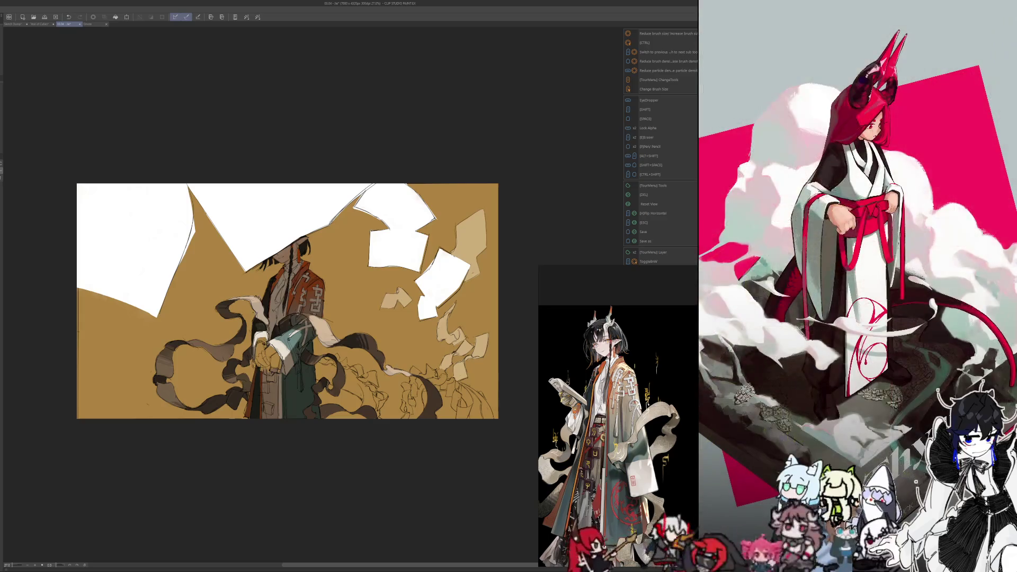
scroll(204, 272, down, 5)
scroll(204, 272, up, 5)
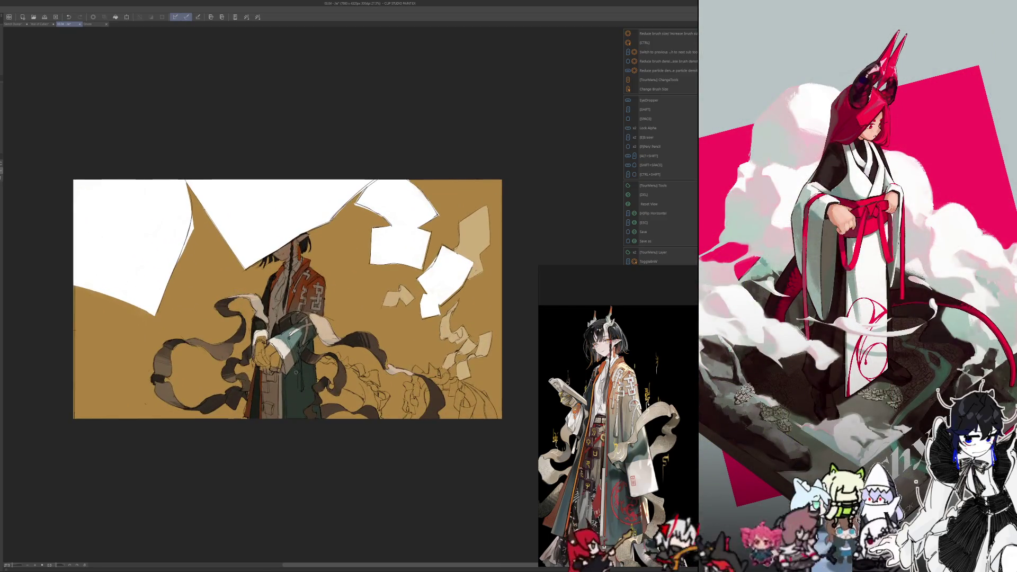
scroll(285, 382, up, 2)
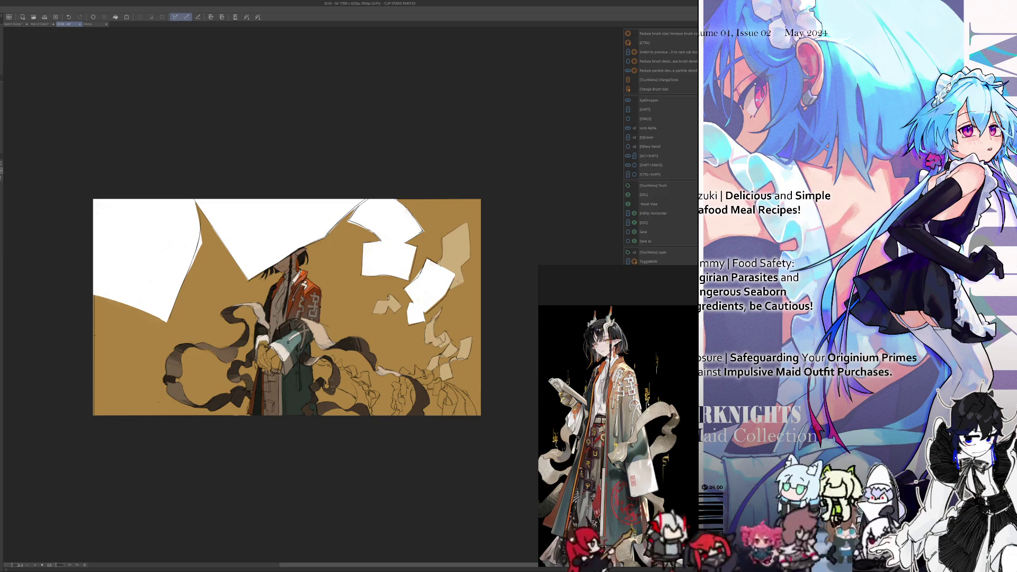
right_click(326, 403)
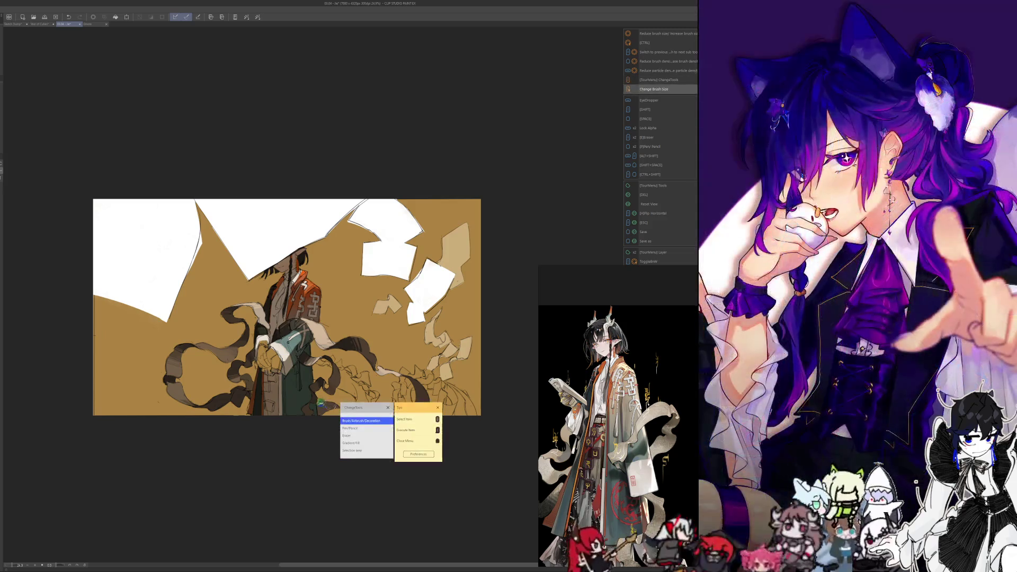
- Dismiss the quick command menu, resize the brush and preview the canvas in greyscale with Shift+G
key(Escape)
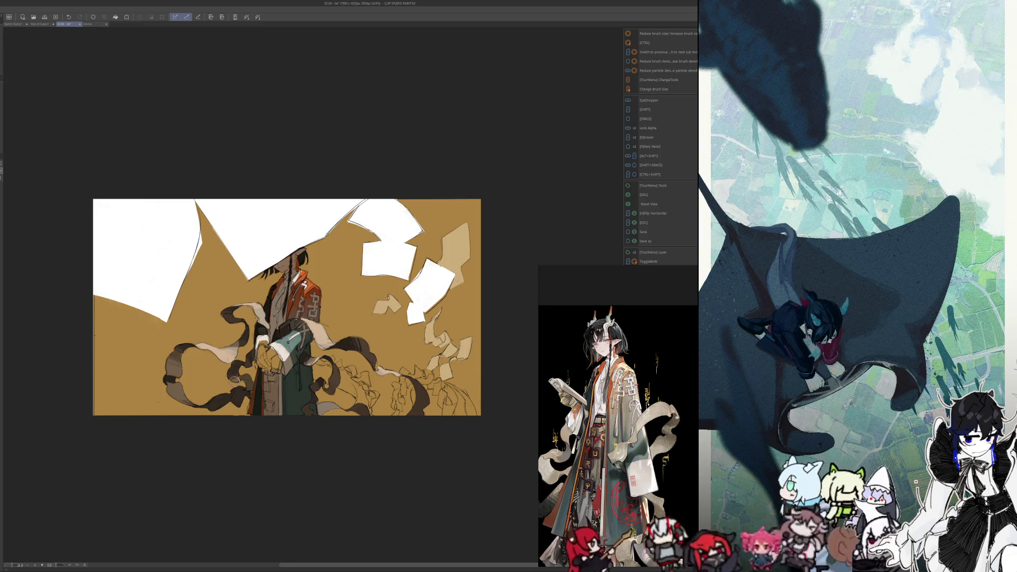
key(ctrl+alt)
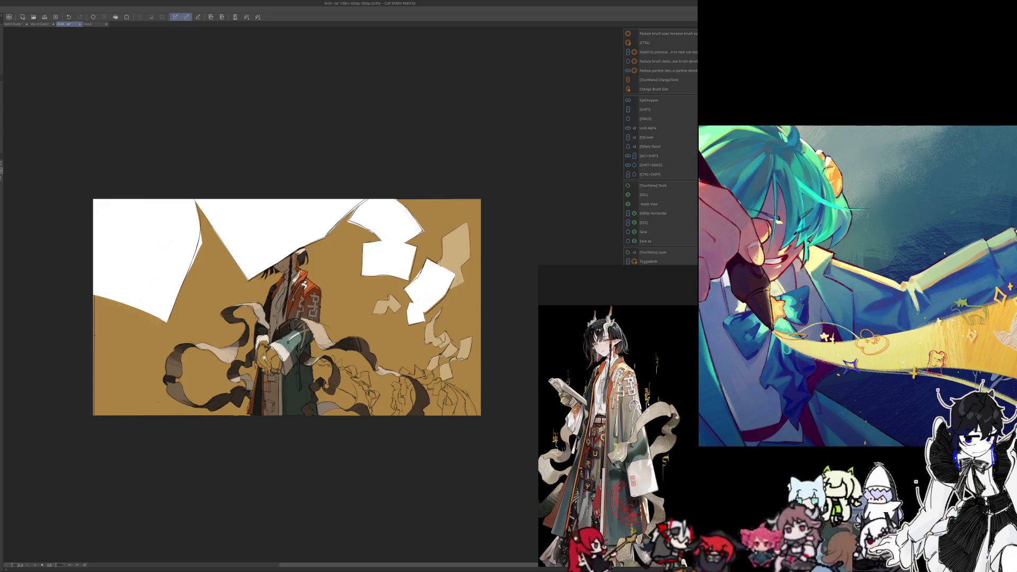
scroll(287, 308, down, 5)
scroll(269, 294, up, 1)
scroll(274, 294, up, 1)
scroll(281, 318, up, 2)
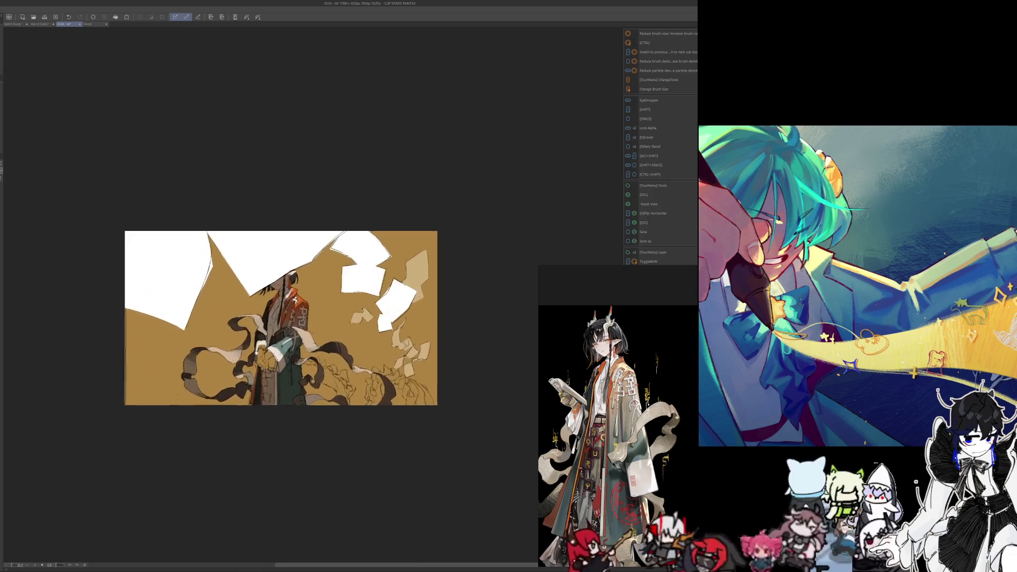
scroll(264, 362, up, 1)
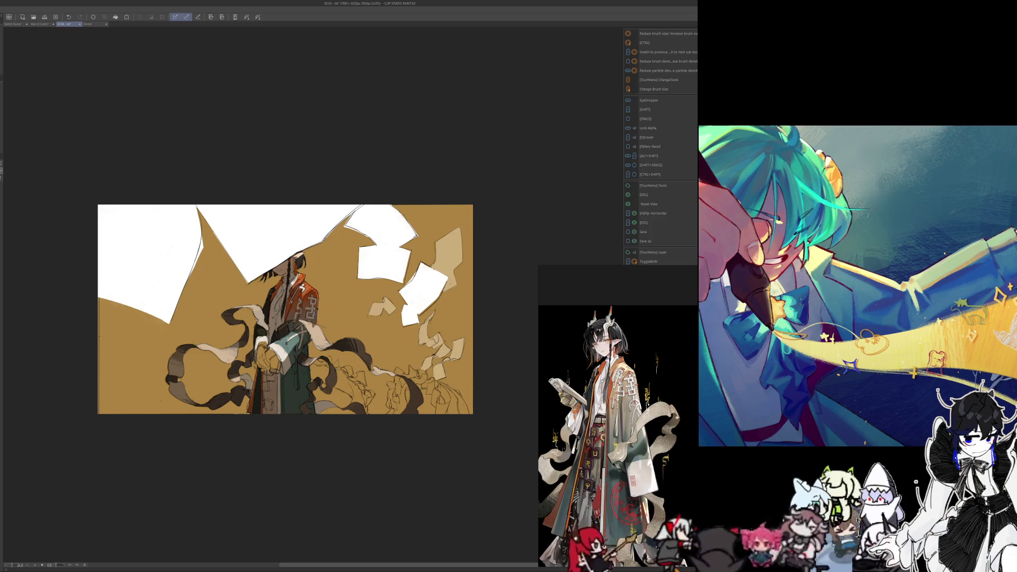
scroll(260, 397, down, 2)
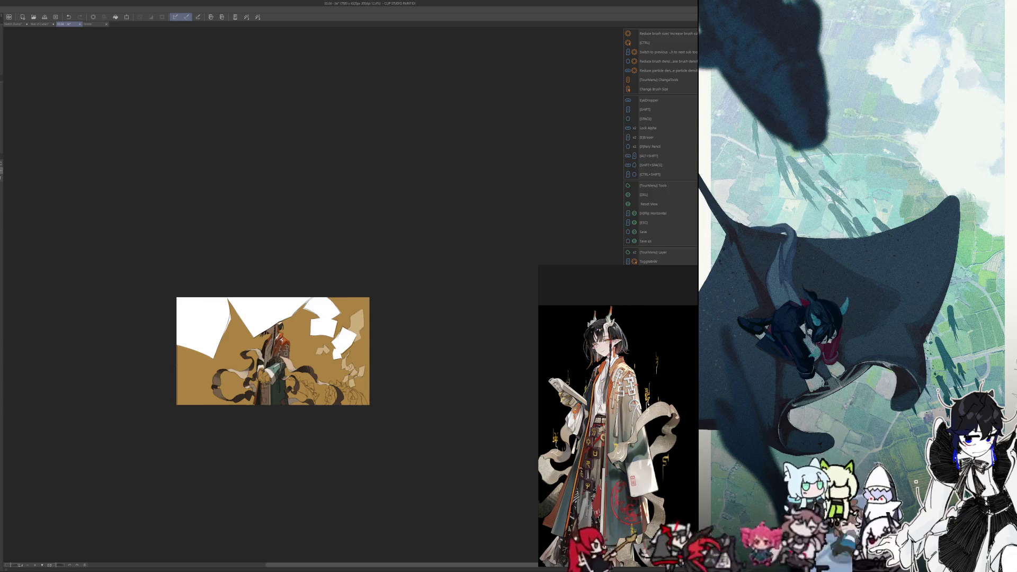
key(shift+g)
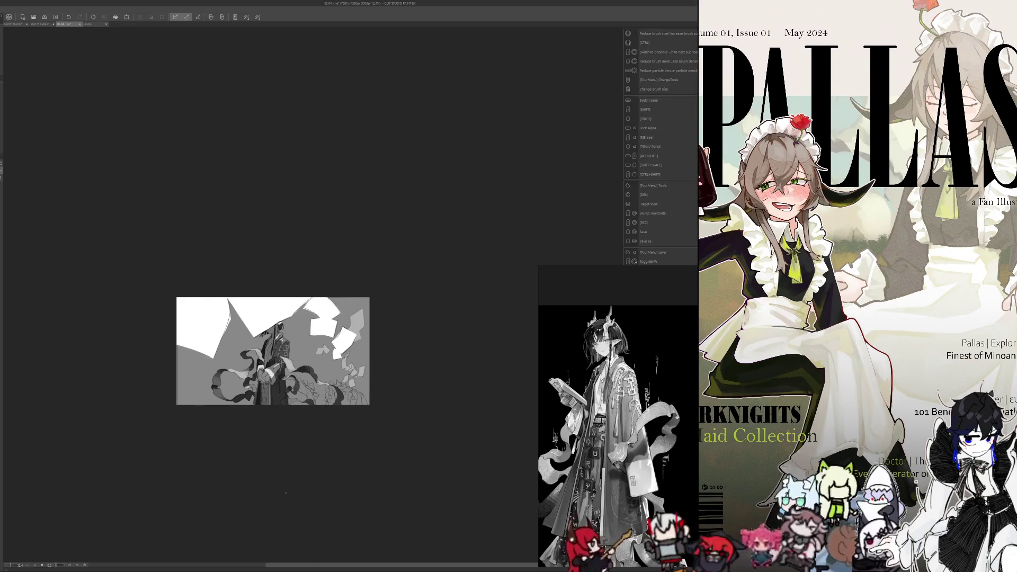
drag(264, 473, 292, 469)
scroll(293, 466, up, 2)
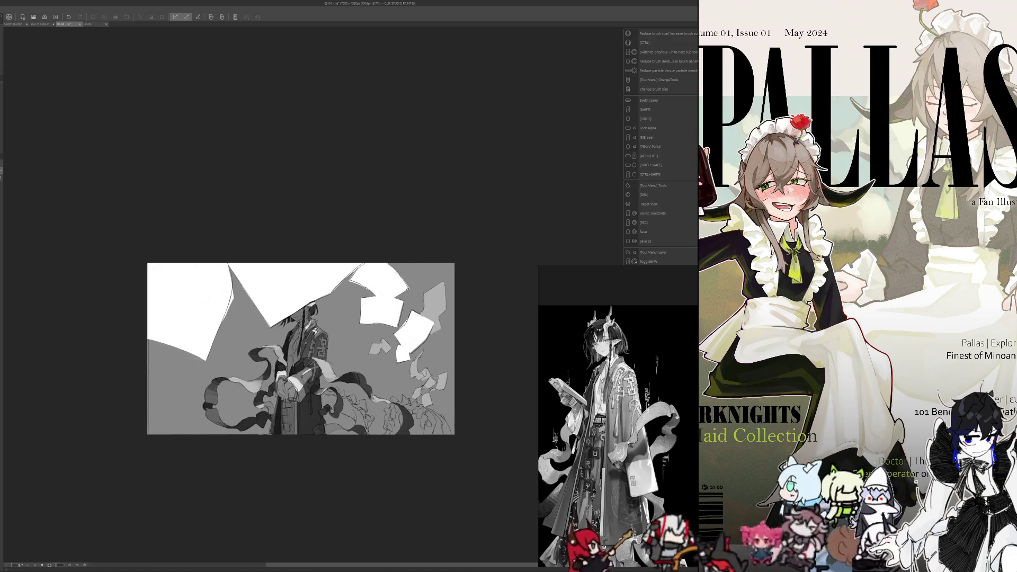
- Flip the view horizontally to check composition, then toggle the greyscale preview back to colour
key(h)
key(h)
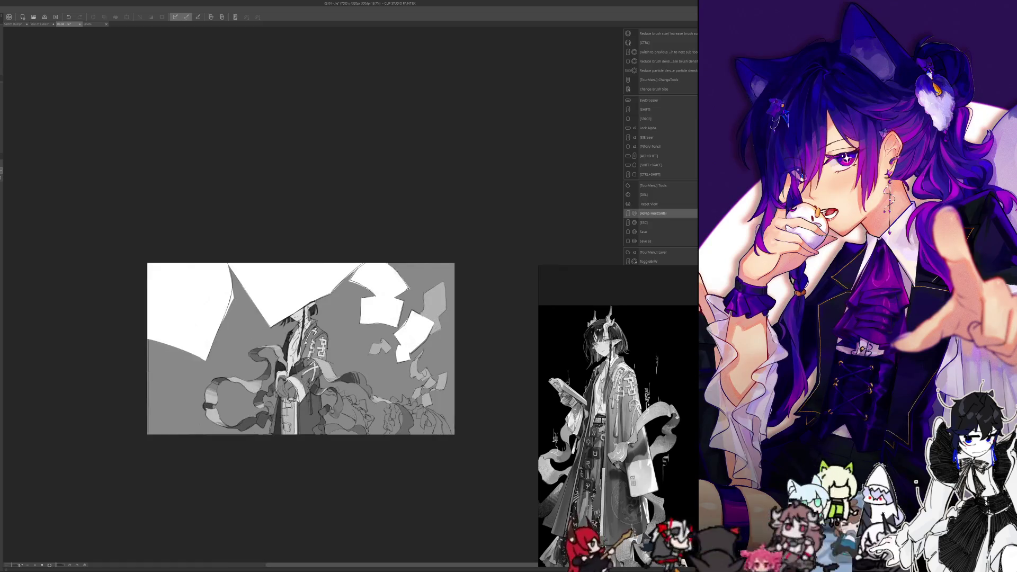
key(g)
key(g)
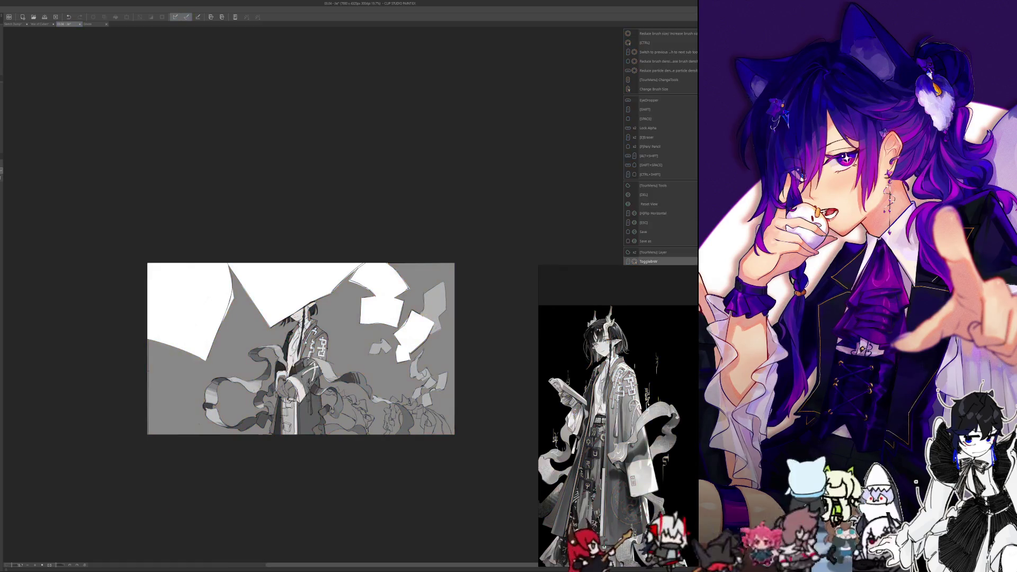
key(g)
scroll(261, 501, down, 3)
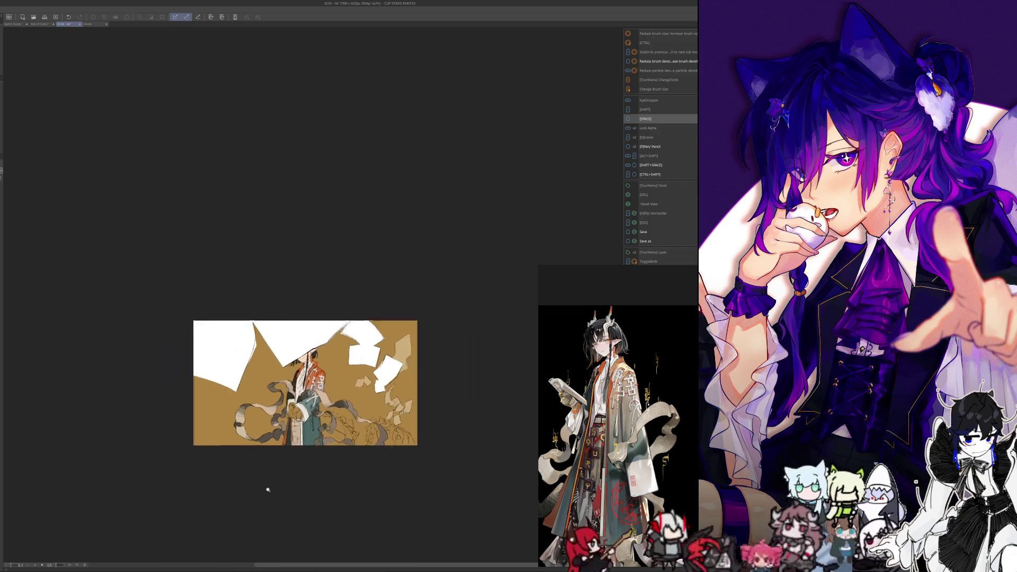
scroll(266, 488, down, 3)
scroll(234, 469, up, 2)
scroll(259, 477, up, 4)
- Drop the warm-lit interior photo onto the reference board and switch the canvas to black-and-white
drag(288, 491, 260, 478)
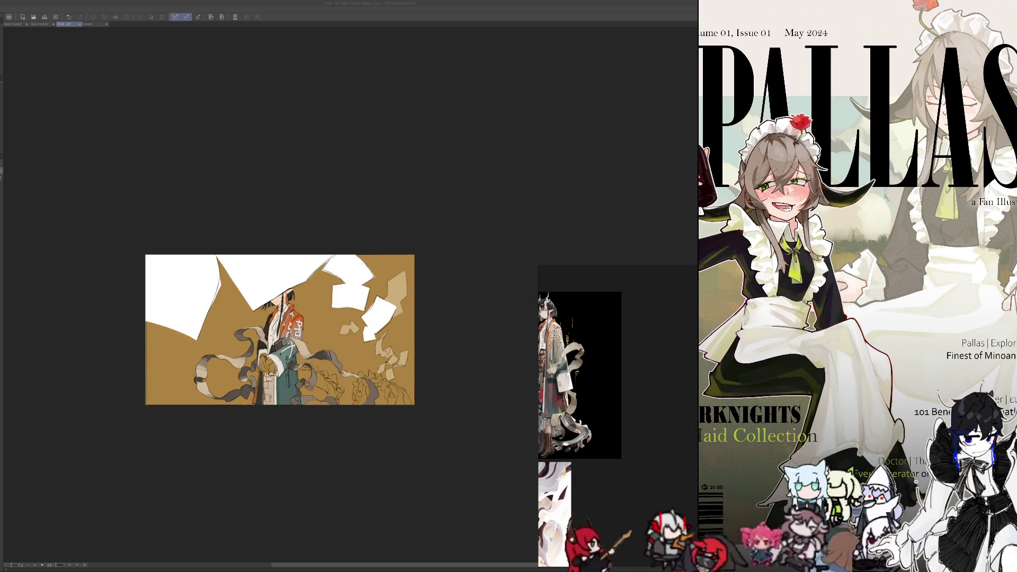
drag(564, 359, 635, 356)
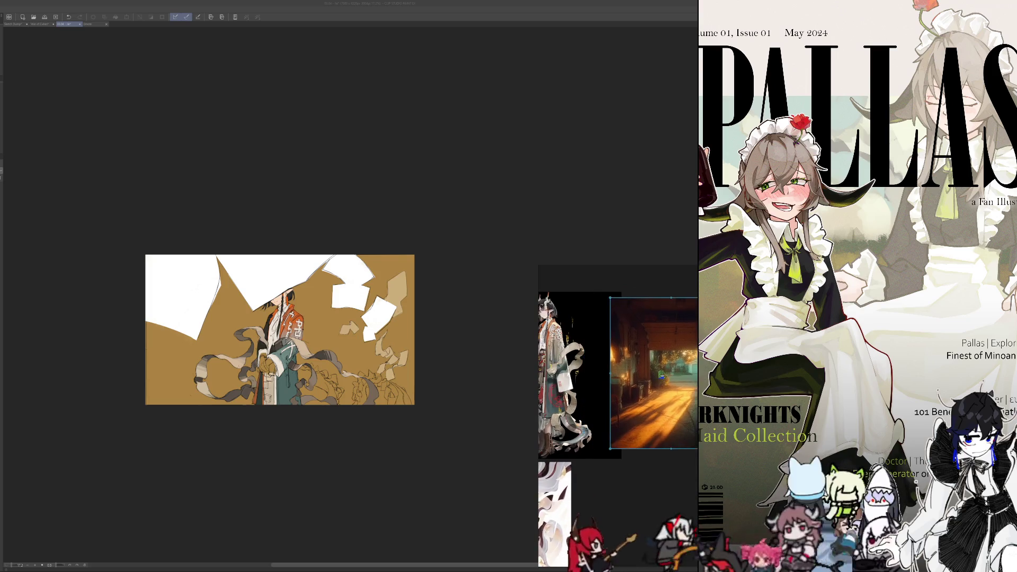
scroll(669, 406, down, 5)
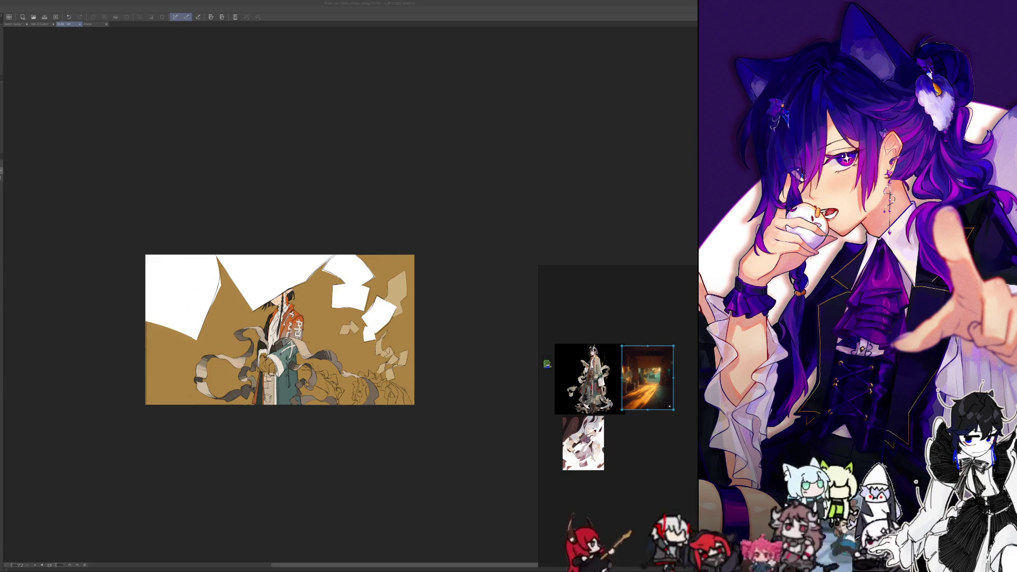
key(ctrl+shift+b)
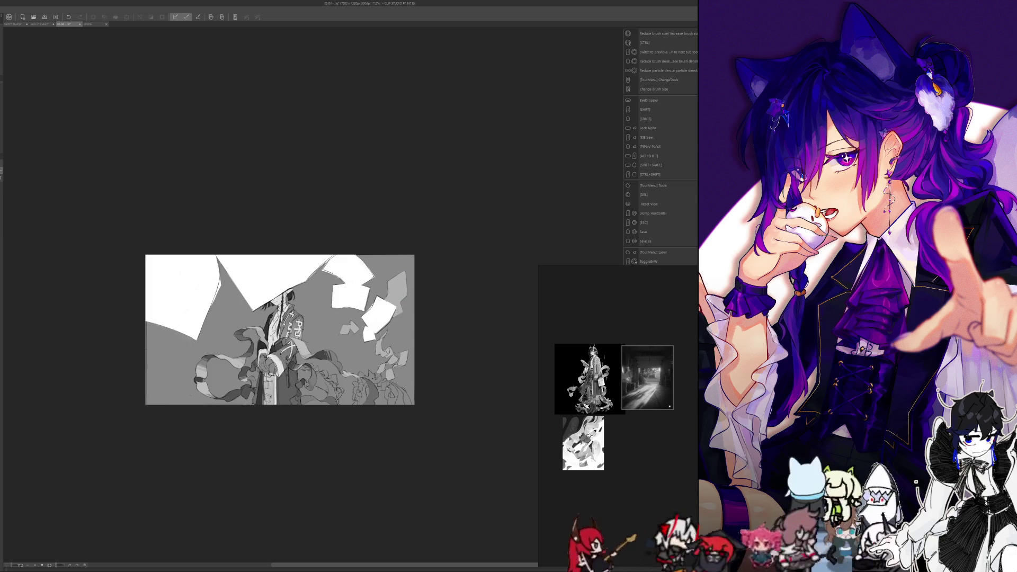
- Airbrush dark shading over the upper-left background, undoing and repainting the first stroke
drag(263, 457, 276, 466)
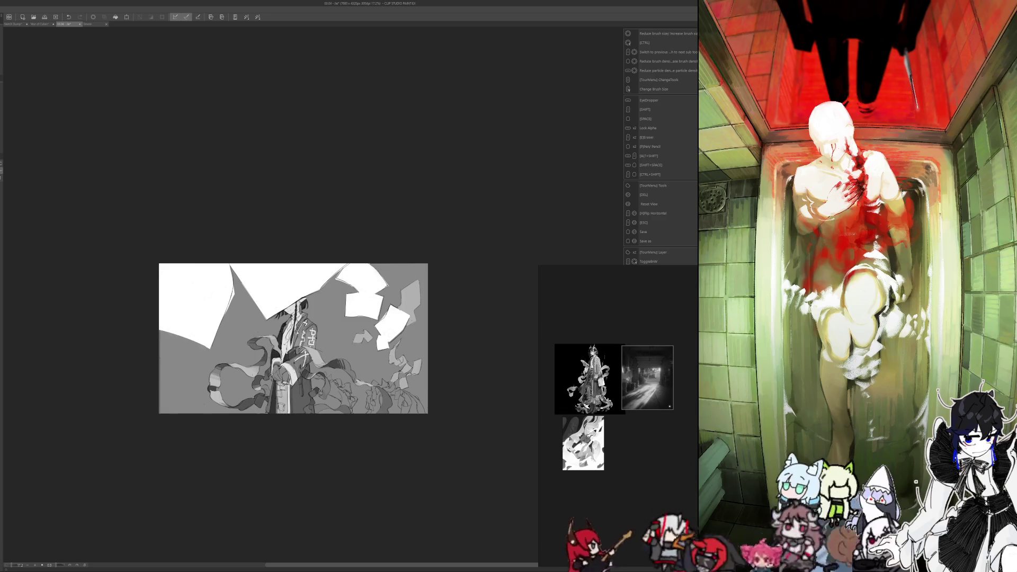
mouse_move(171, 274)
mouse_down()
mouse_move(177, 340)
mouse_move(202, 267)
mouse_up()
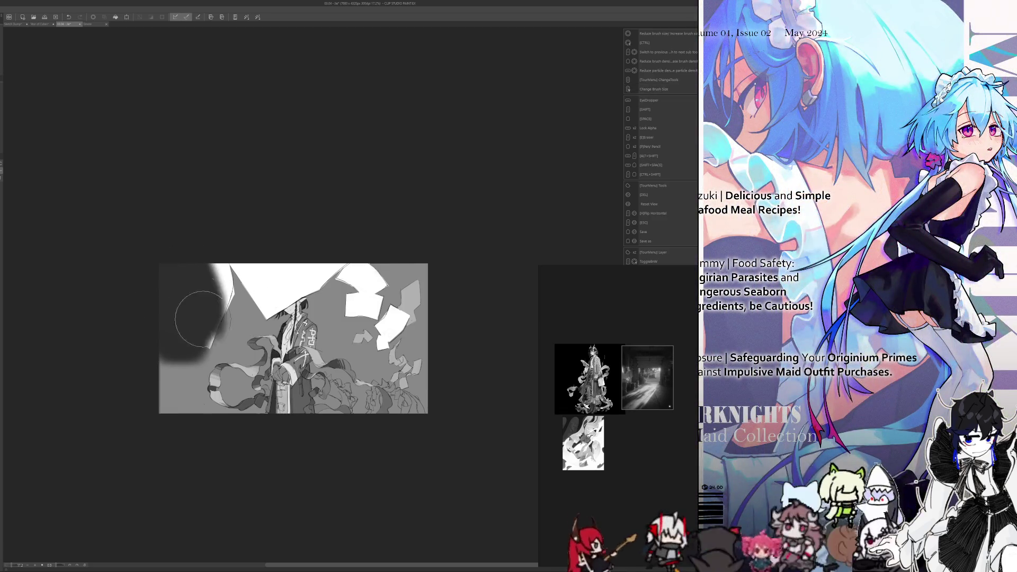
click(71, 17)
mouse_move(176, 277)
mouse_down()
mouse_move(190, 262)
mouse_move(292, 281)
mouse_move(413, 328)
mouse_up()
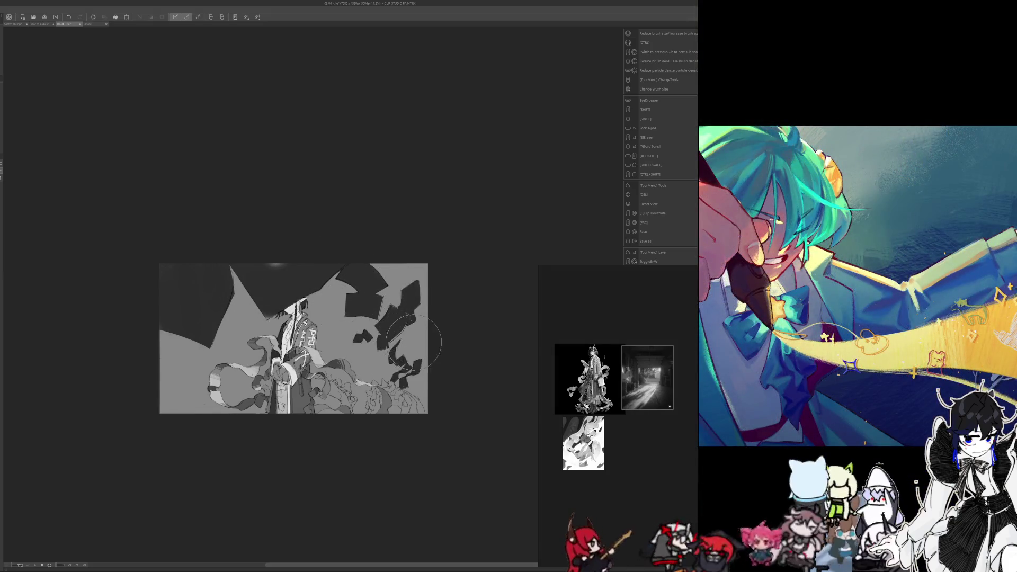
- Darken the white shards on the upper right and the light top-centre background
drag(413, 327, 394, 322)
drag(222, 285, 278, 253)
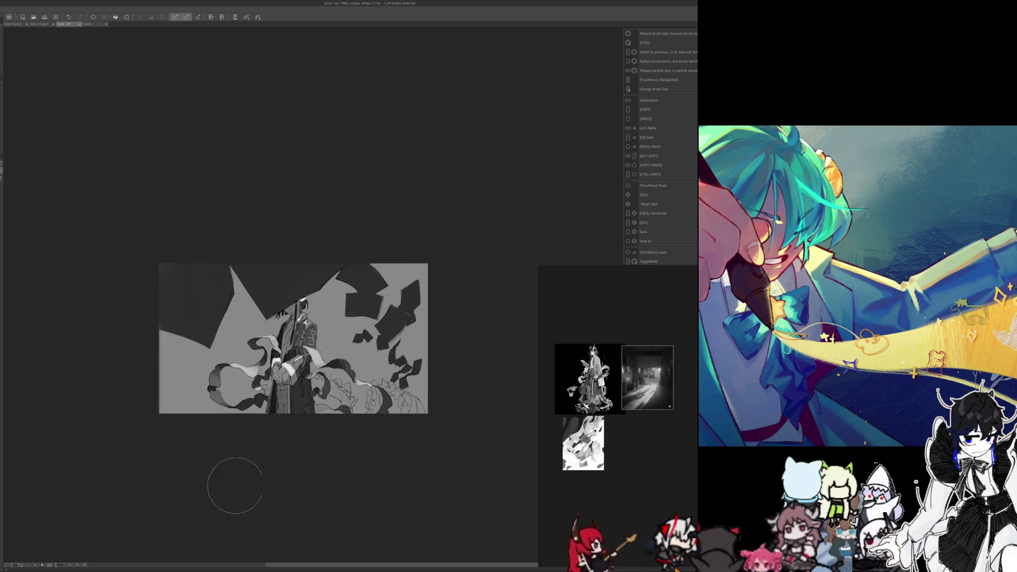
scroll(251, 466, down, 2)
scroll(268, 466, up, 4)
scroll(268, 468, up, 1)
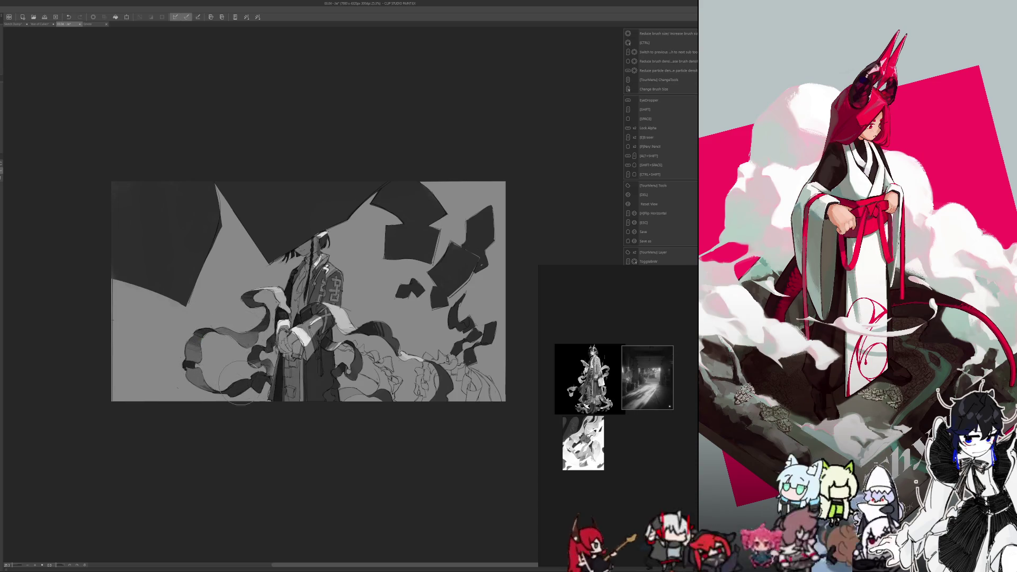
- Airbrush dark grey over the figure's white ribbons and lower robes
drag(266, 283, 356, 400)
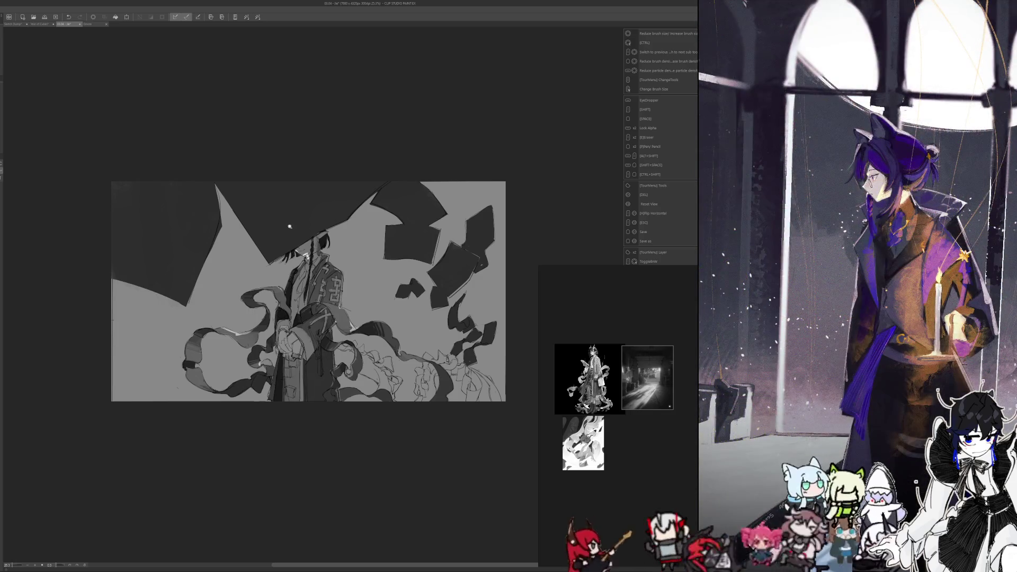
scroll(263, 210, down, 5)
scroll(263, 210, up, 4)
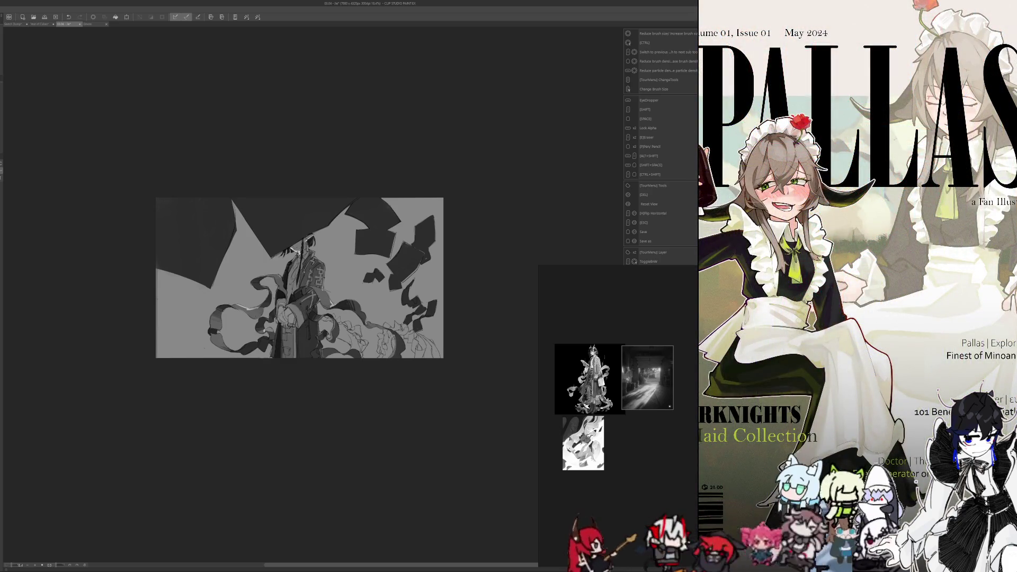
scroll(340, 371, down, 2)
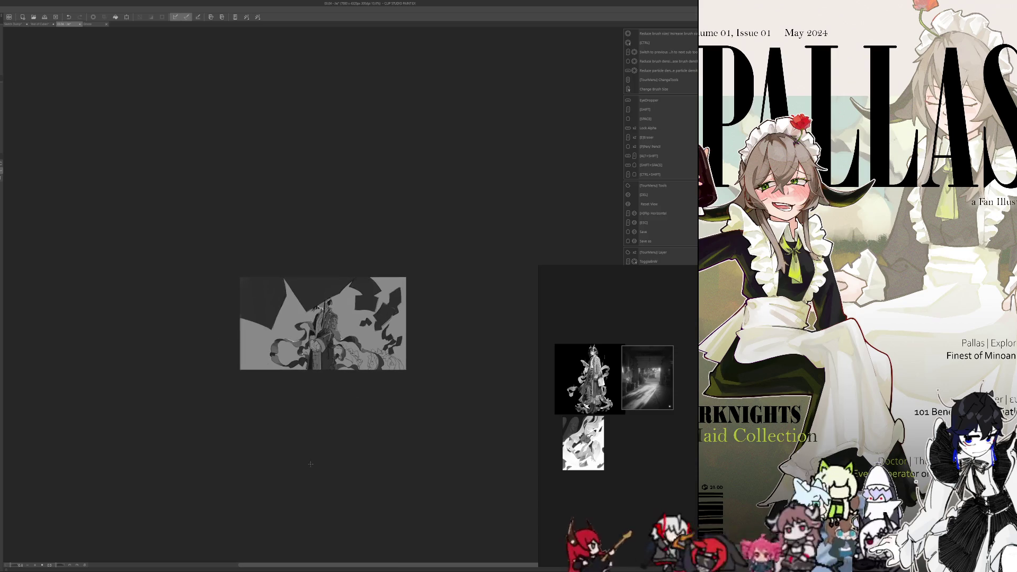
scroll(297, 390, up, 2)
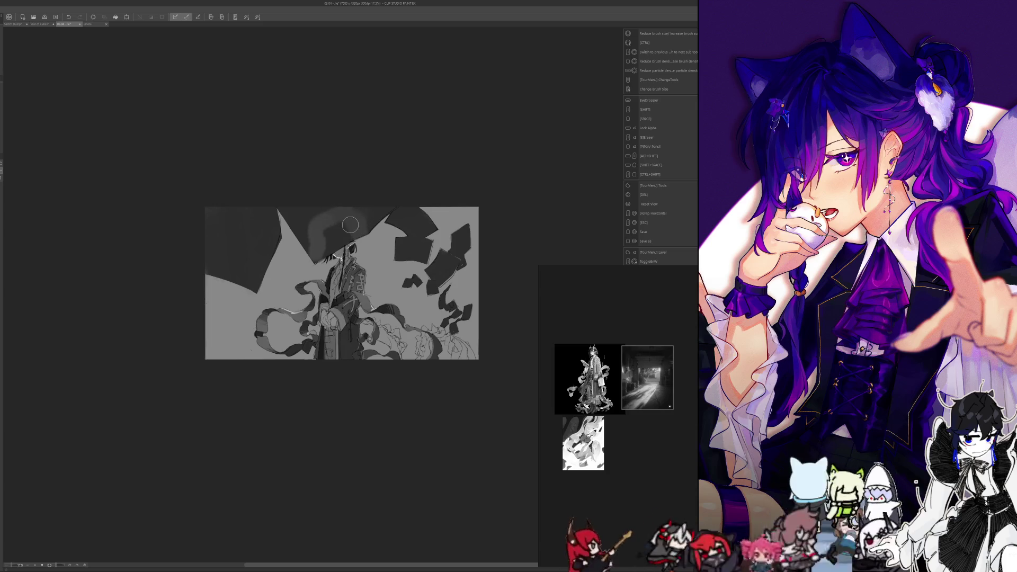
- Shrink the brush and sample several colours from the canvas
key(ctrl+alt)
drag(344, 236, 345, 228)
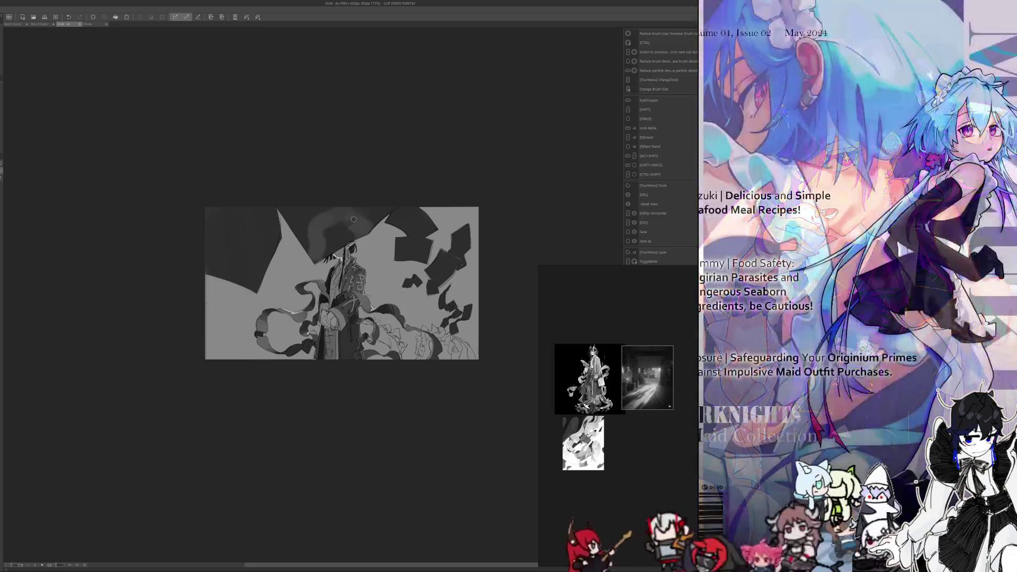
key(alt)
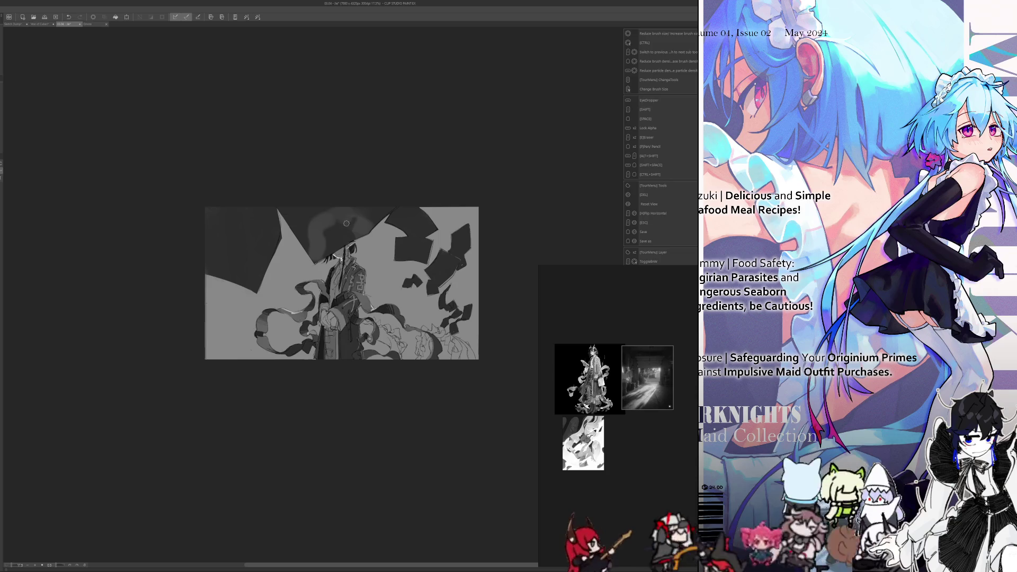
key(alt)
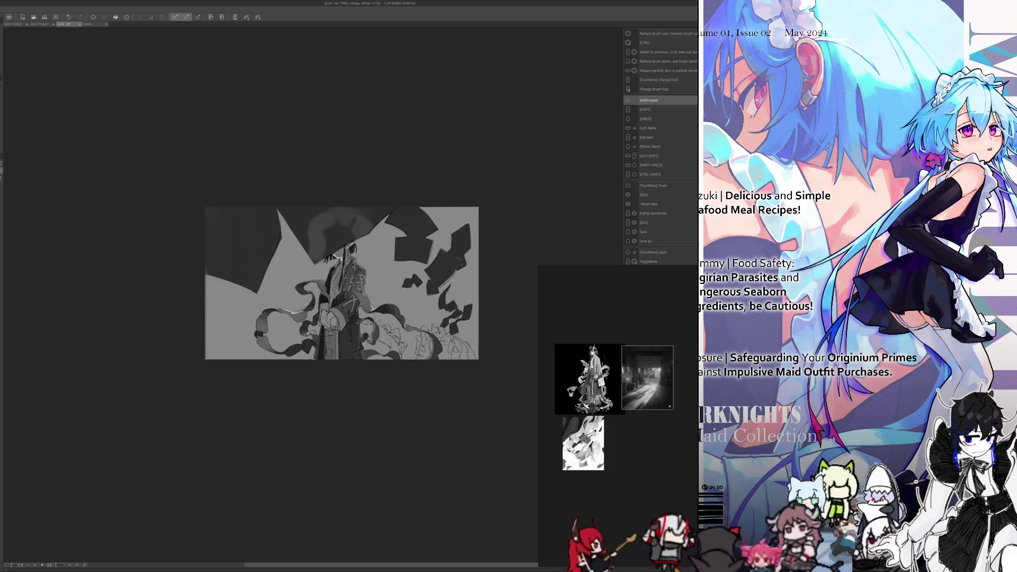
key(alt)
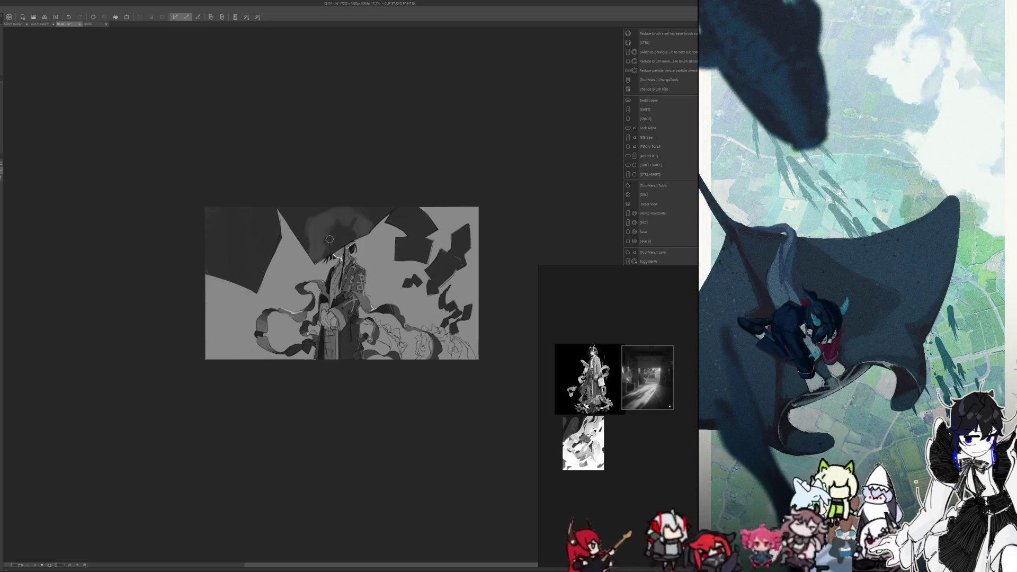
key(alt)
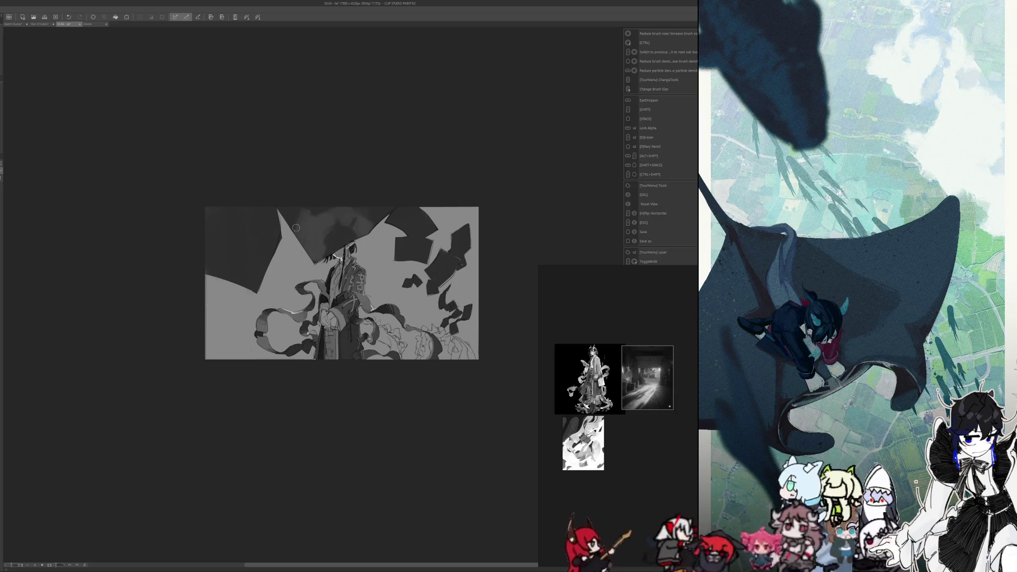
- Enlarge the brush again and return the greyscale preview to full colour
key(alt)
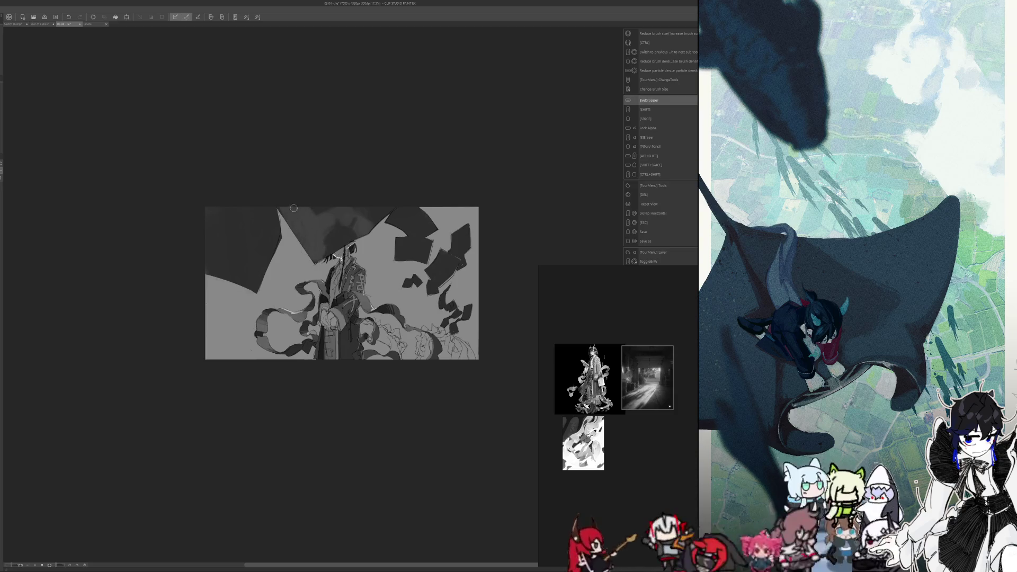
drag(306, 217, 346, 208)
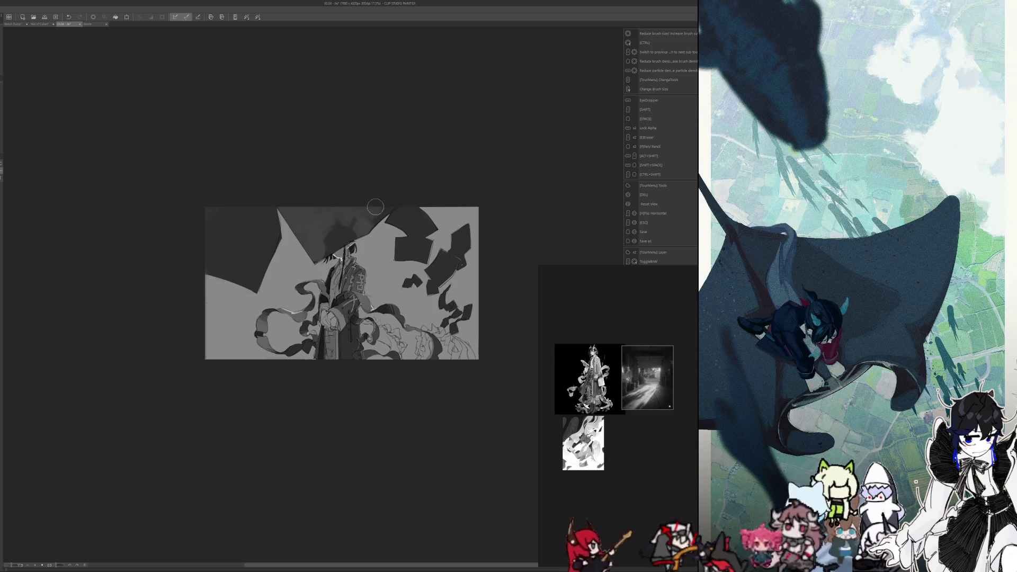
key(ctrl+shift+u)
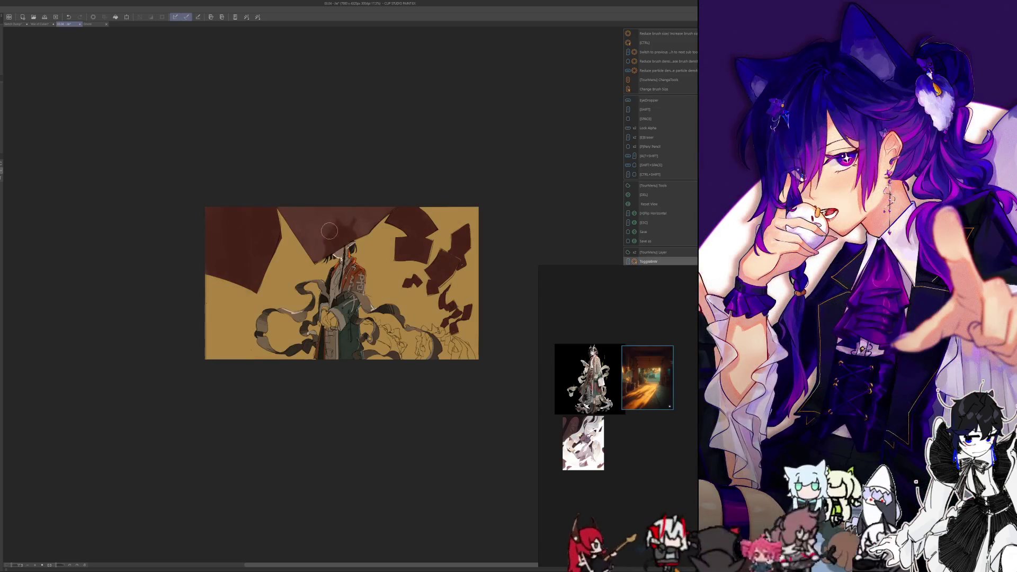
scroll(309, 170, down, 3)
scroll(318, 177, up, 4)
scroll(327, 183, up, 2)
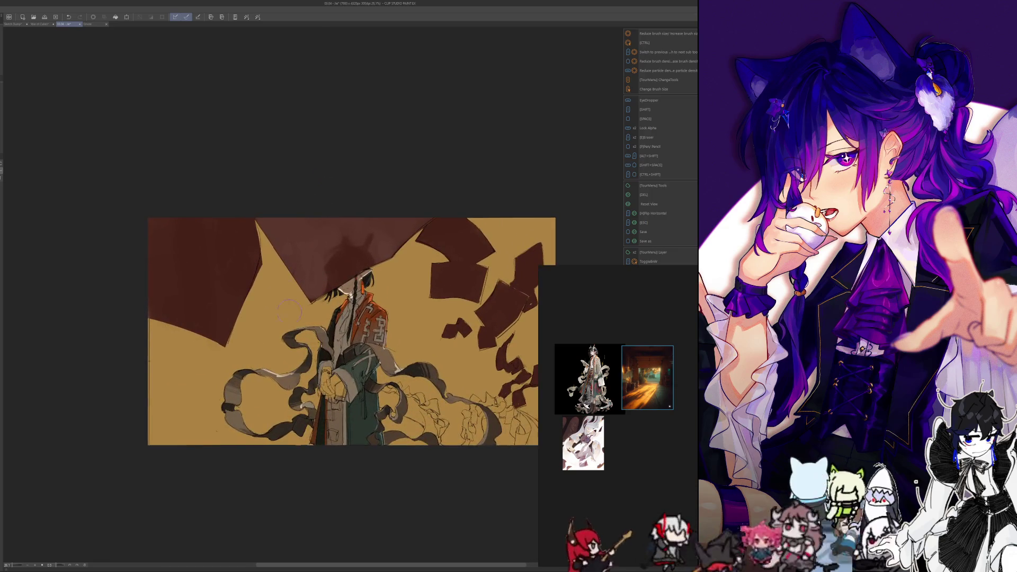
scroll(318, 195, down, 2)
scroll(318, 194, up, 2)
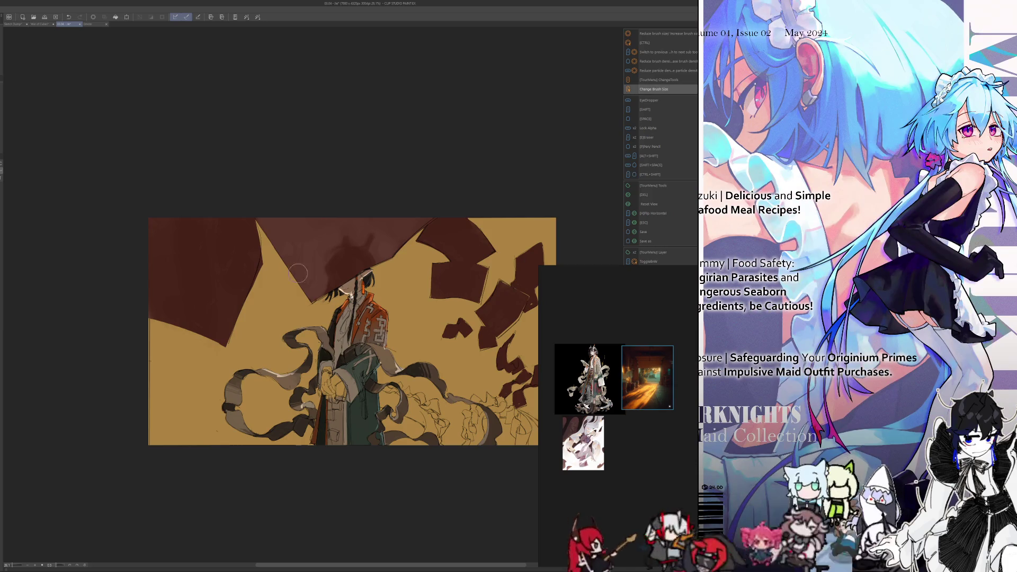
- Lighten part of the dark brown brim, then shrink the brush for finer strokes
drag(296, 239, 304, 267)
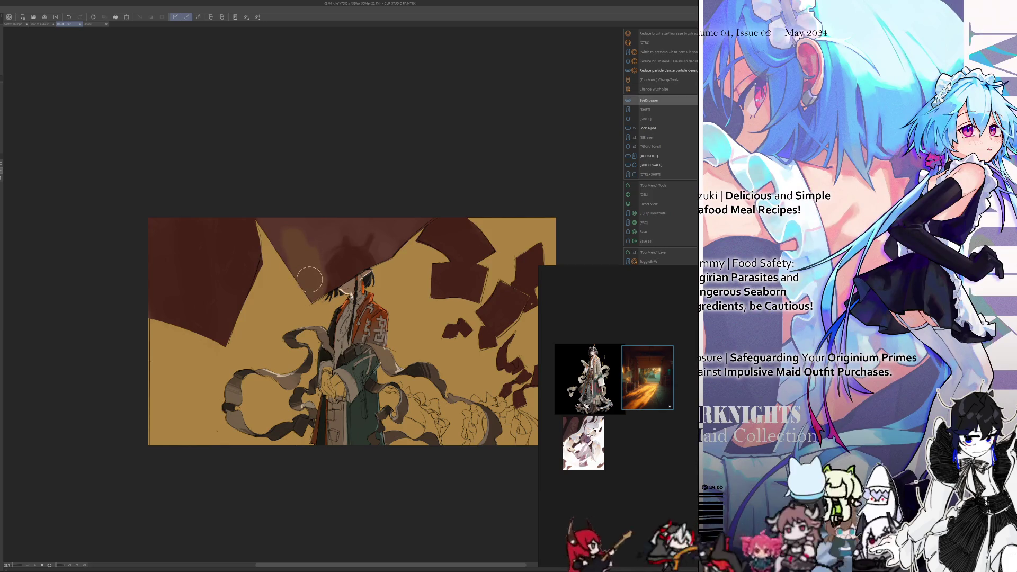
key(bracketleft)
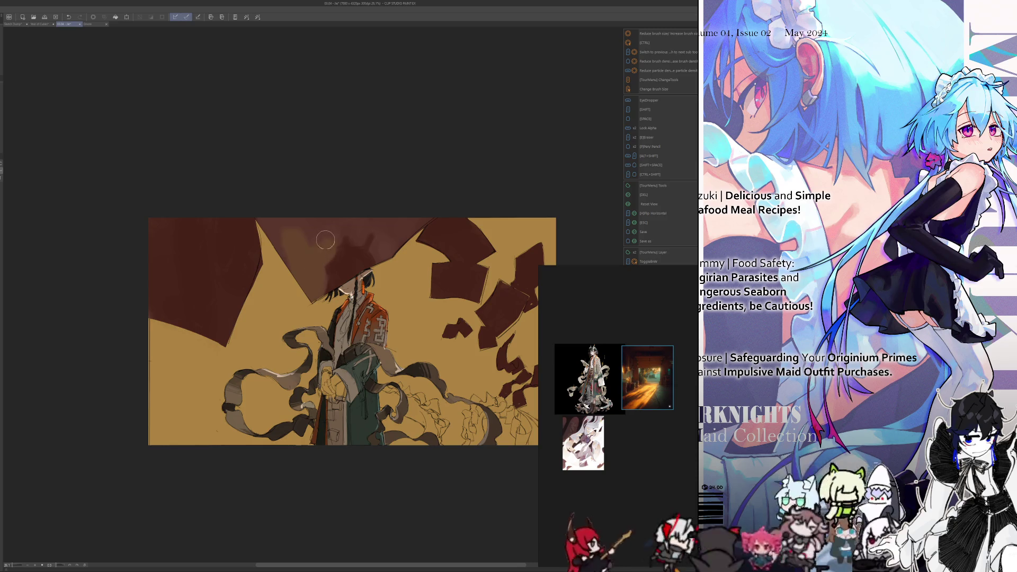
key(bracketleft)
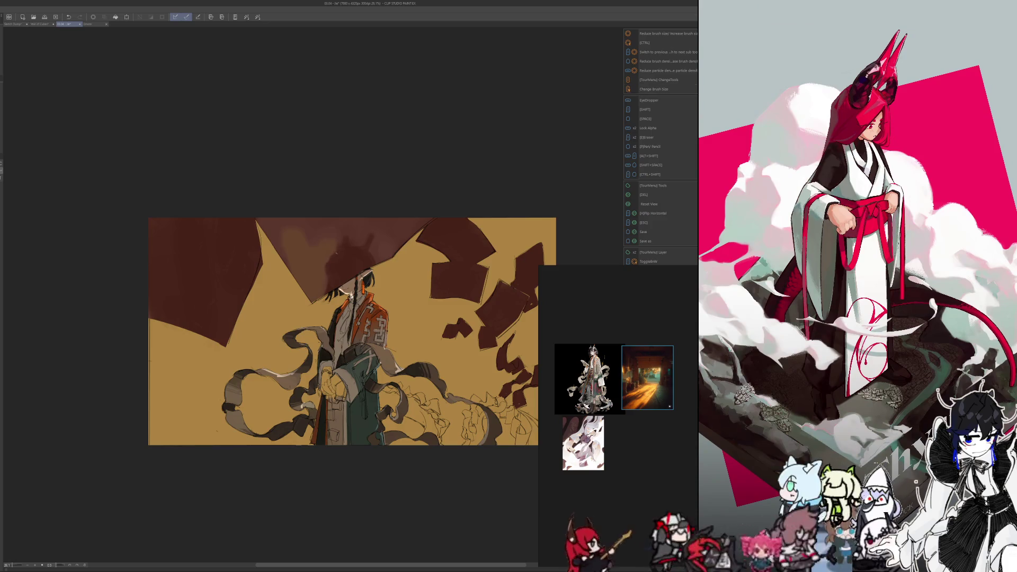
key(bracketleft)
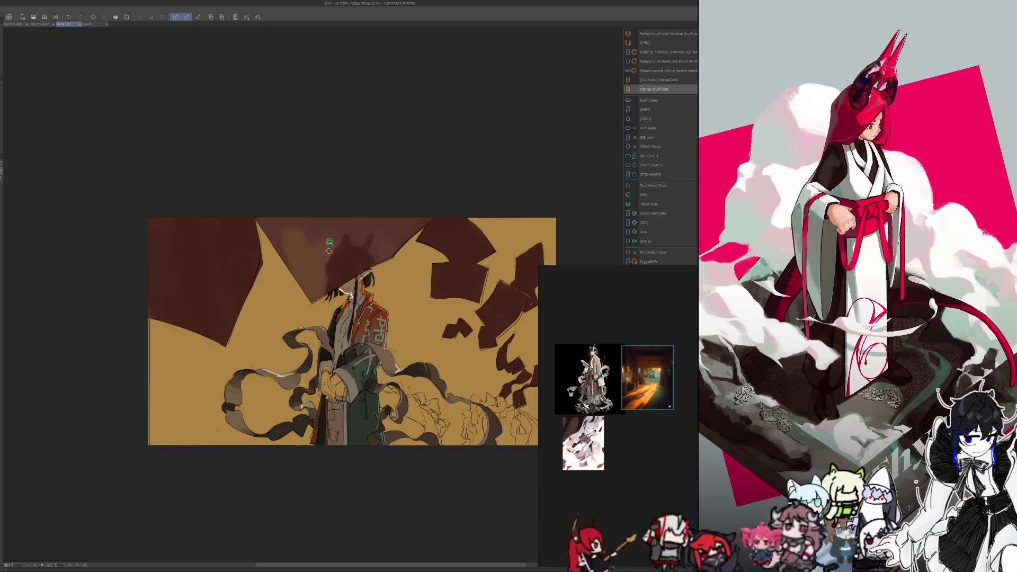
- Sample darker tones from the painting and add a dark stroke to the brim
key(alt)
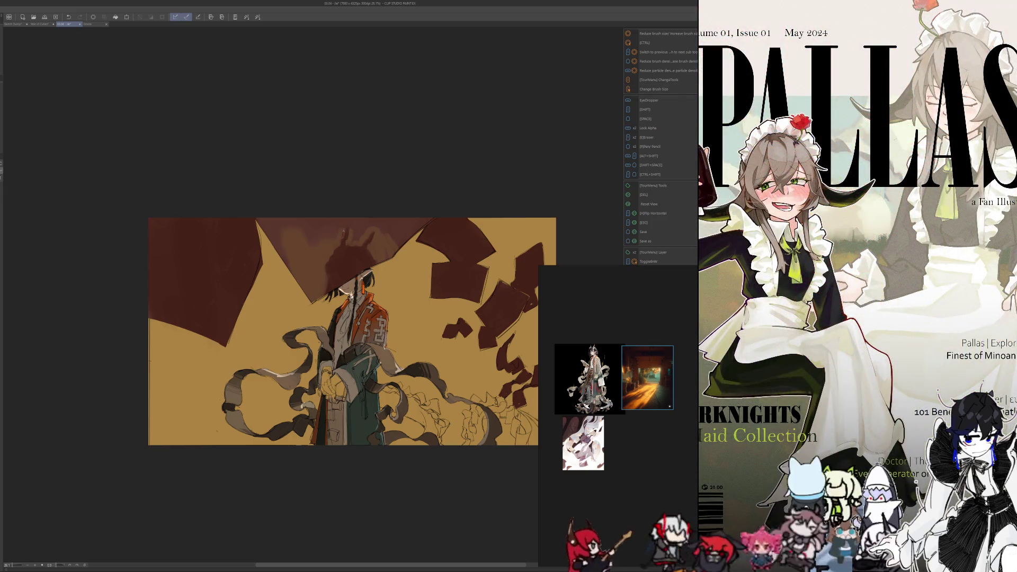
key(alt)
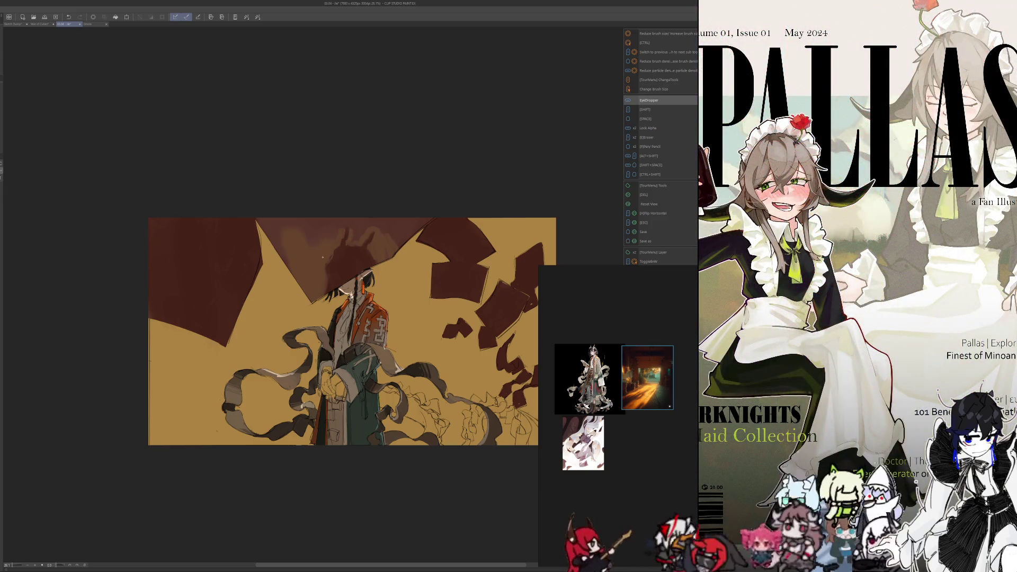
drag(325, 251, 338, 256)
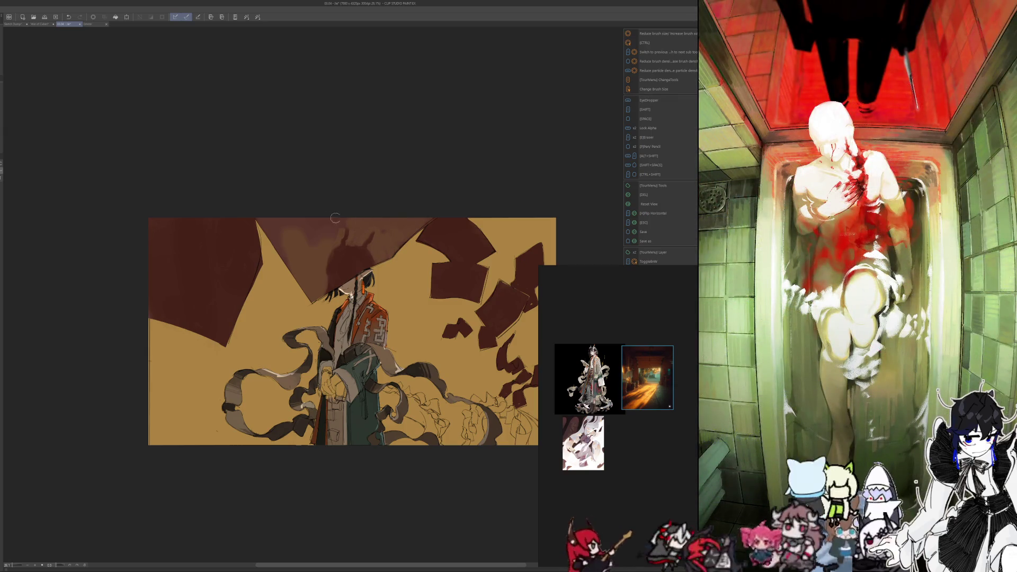
scroll(325, 284, down, 5)
scroll(327, 279, up, 3)
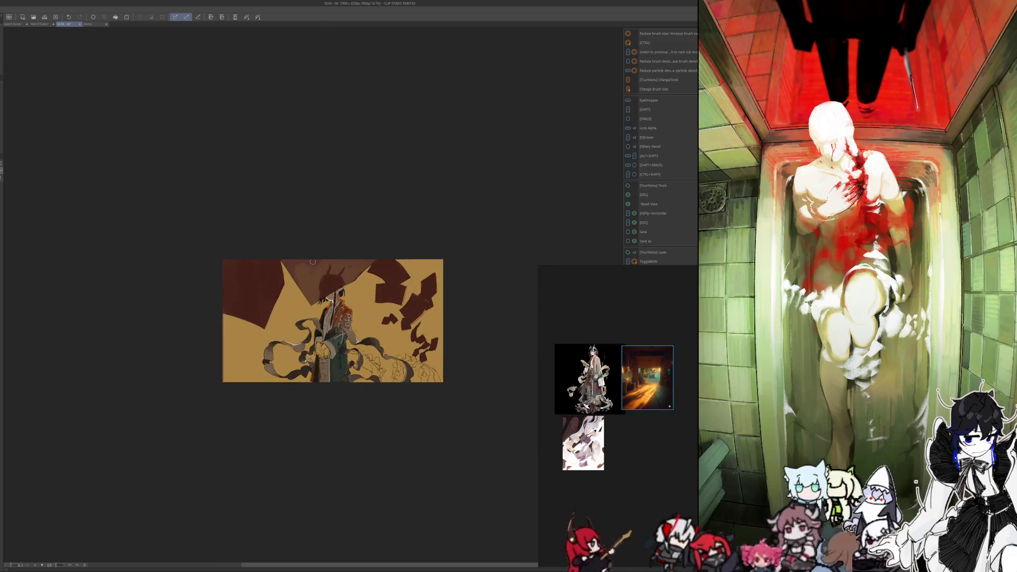
key(alt)
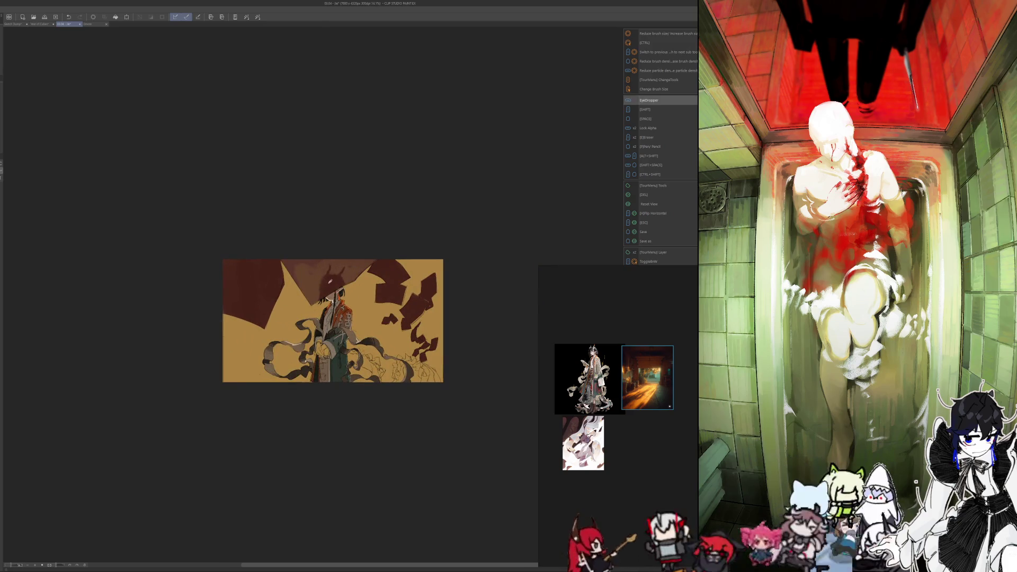
key(ctrl+alt)
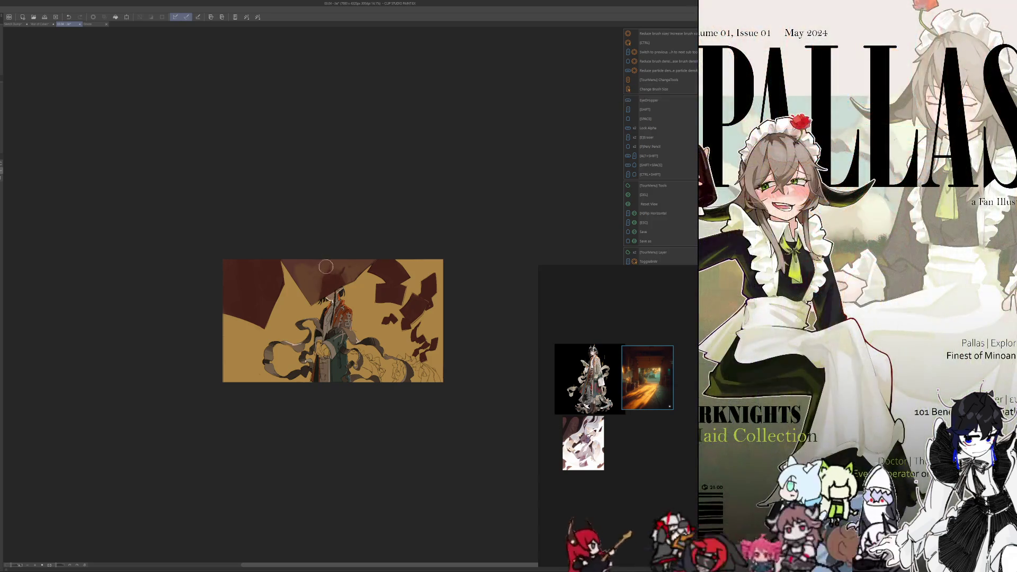
key(alt)
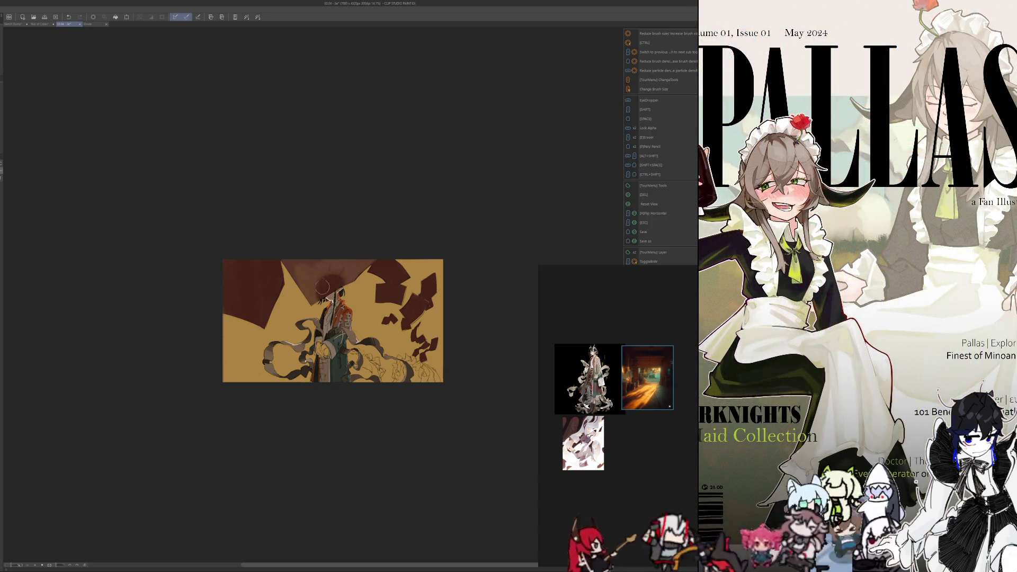
key(alt)
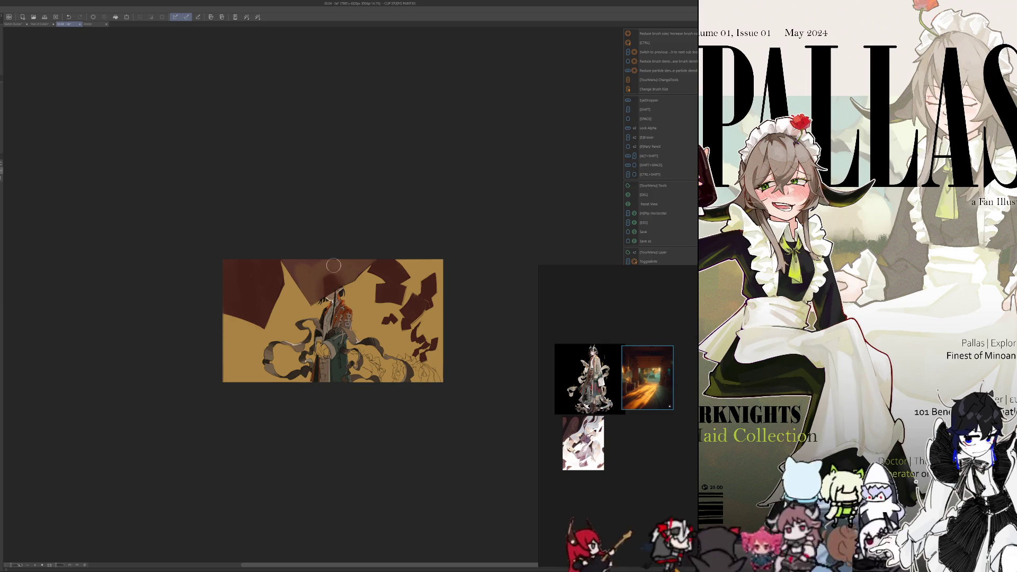
key(alt)
key(alt)
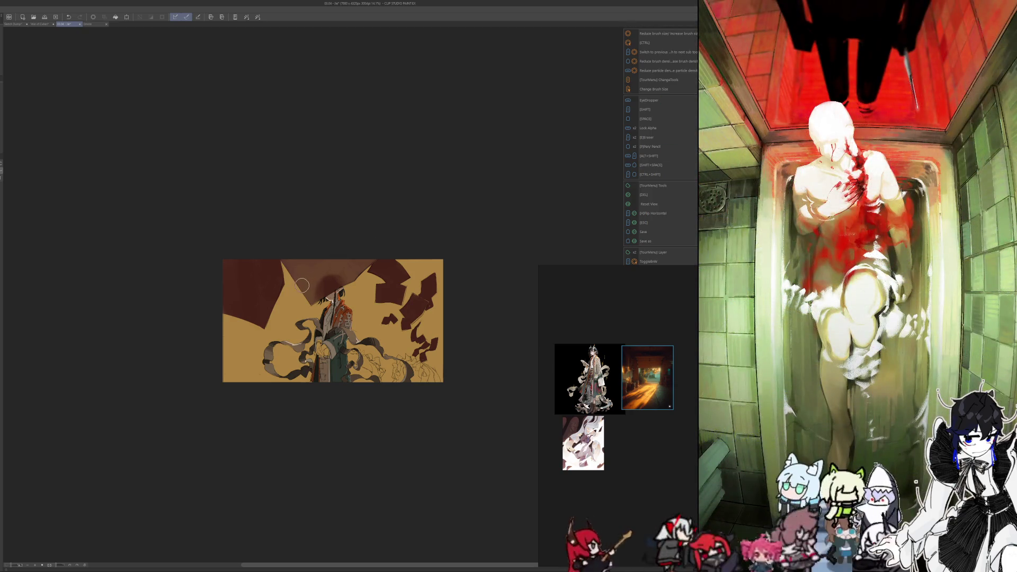
key(alt)
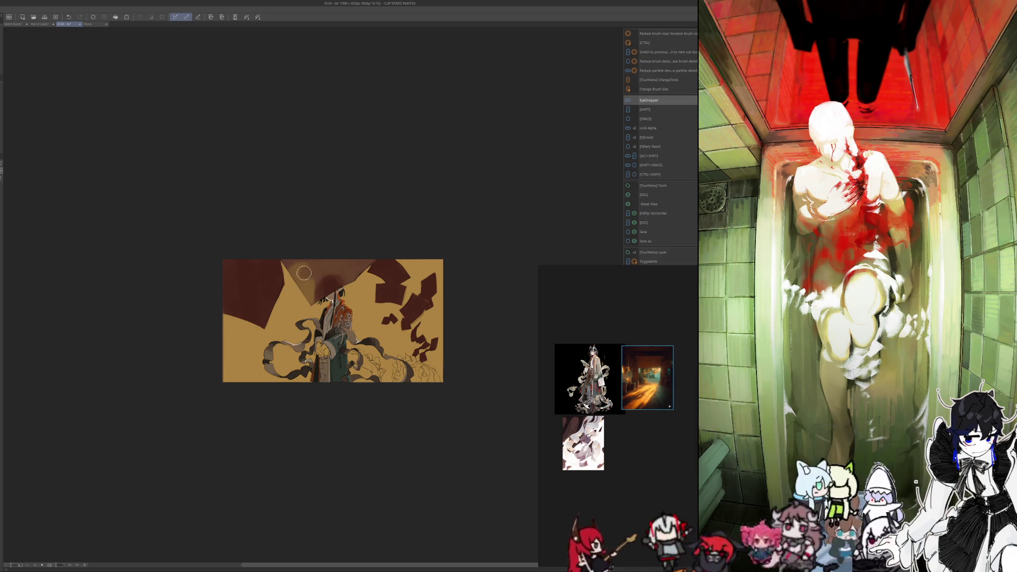
scroll(298, 465, down, 1)
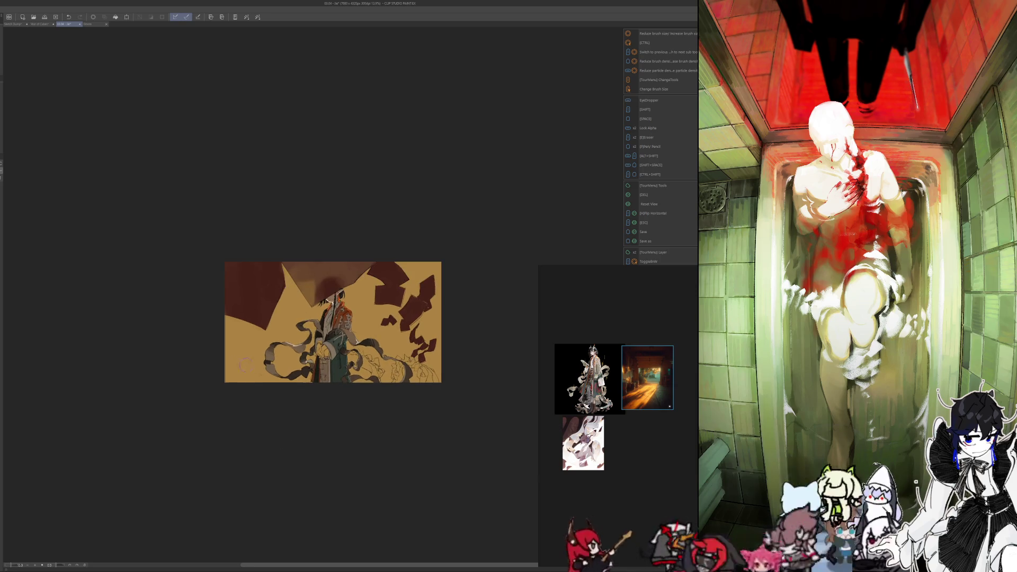
key(alt)
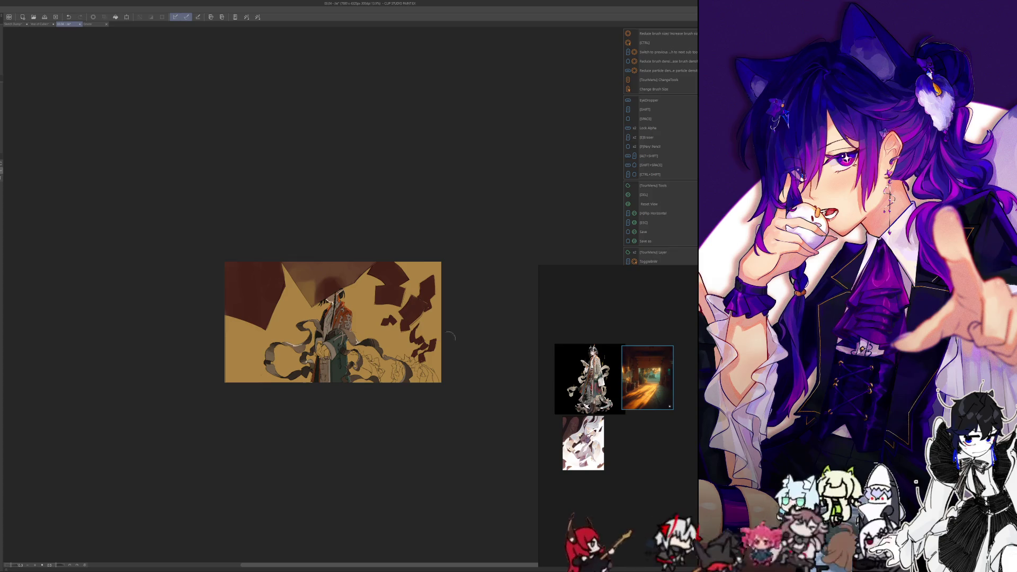
key(alt)
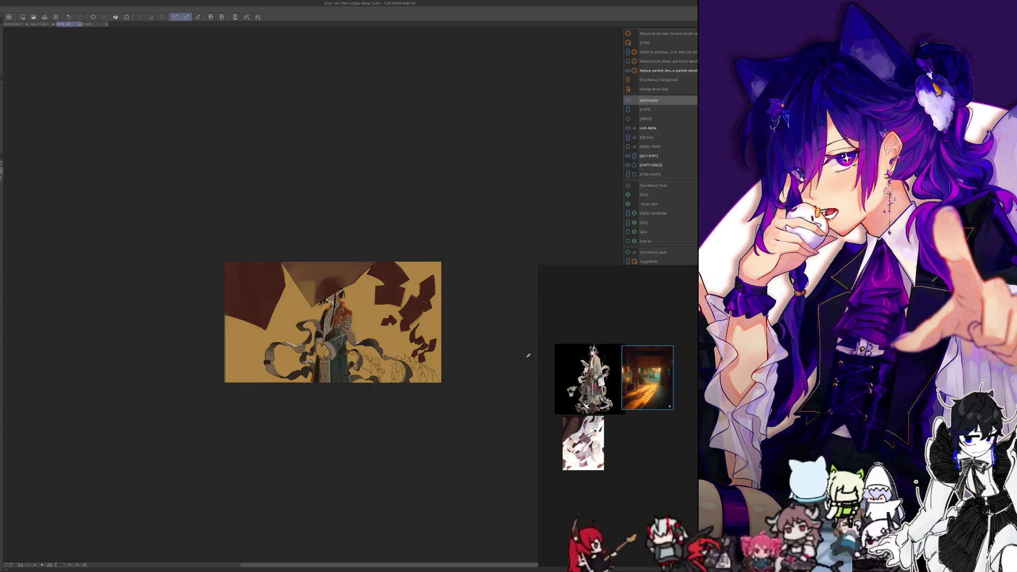
key(bracketright)
- Paint teal across the lower ground beneath the figure and sample a colour from it
mouse_move(430, 344)
mouse_down()
mouse_move(420, 398)
mouse_move(382, 361)
mouse_move(240, 371)
mouse_up()
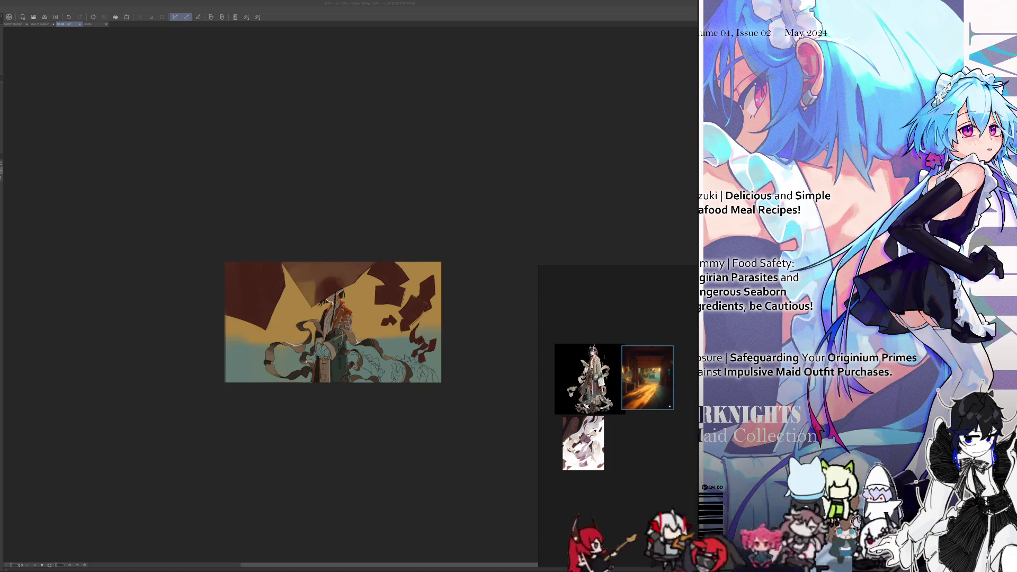
key(Tab)
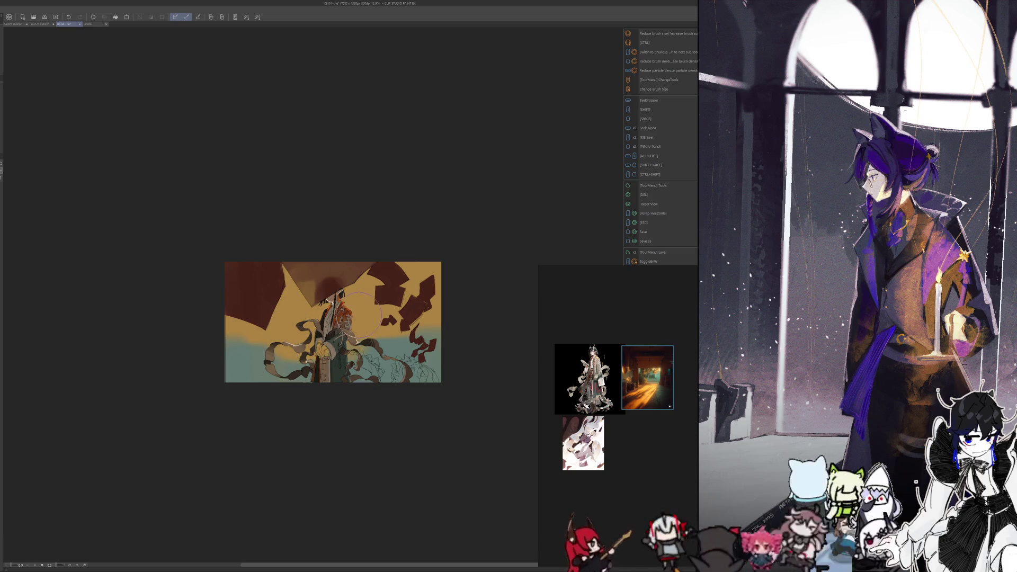
key(alt)
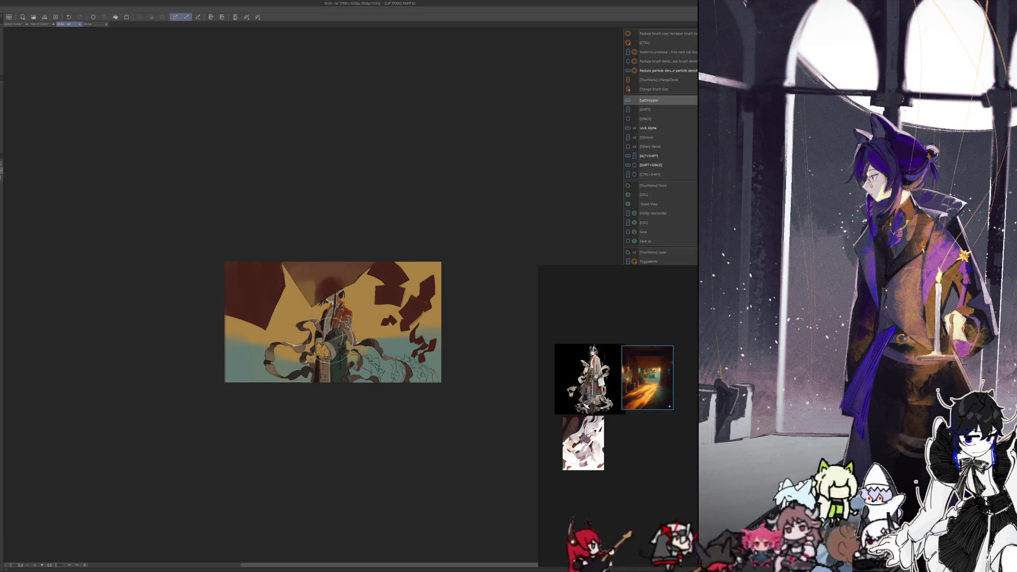